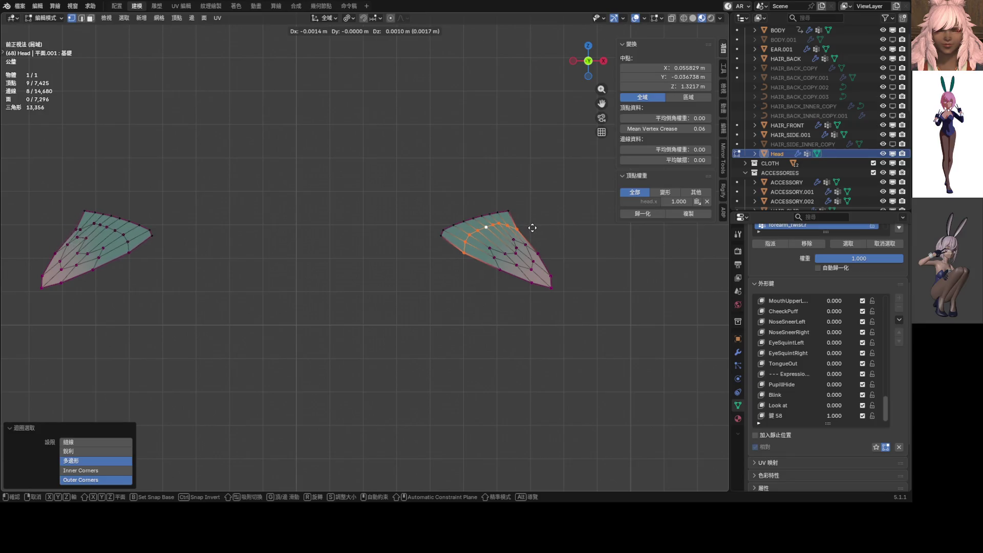
# Scale both eyeshadow pieces up by a factor of 1.791.
pyautogui.click(534, 229)
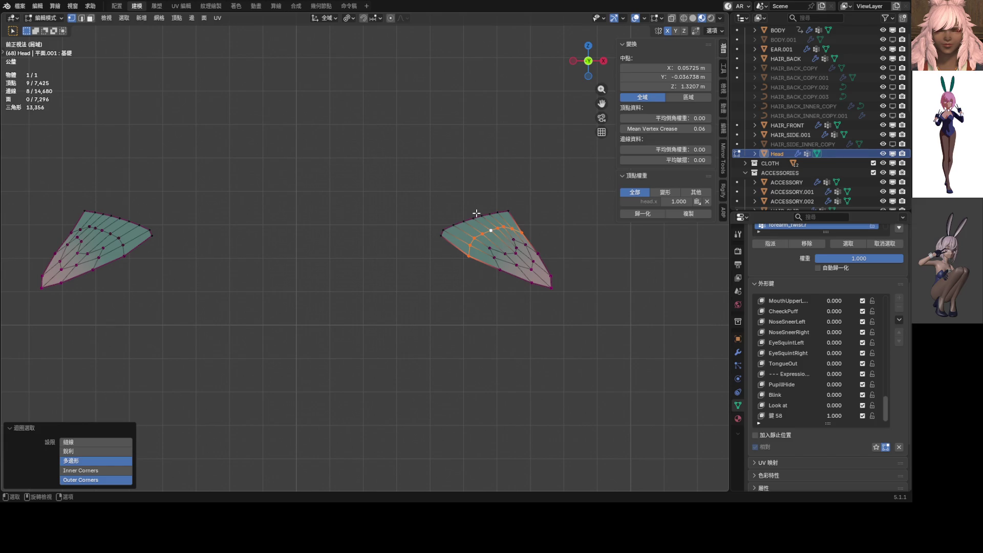
pyautogui.press('a')
pyautogui.press('s')
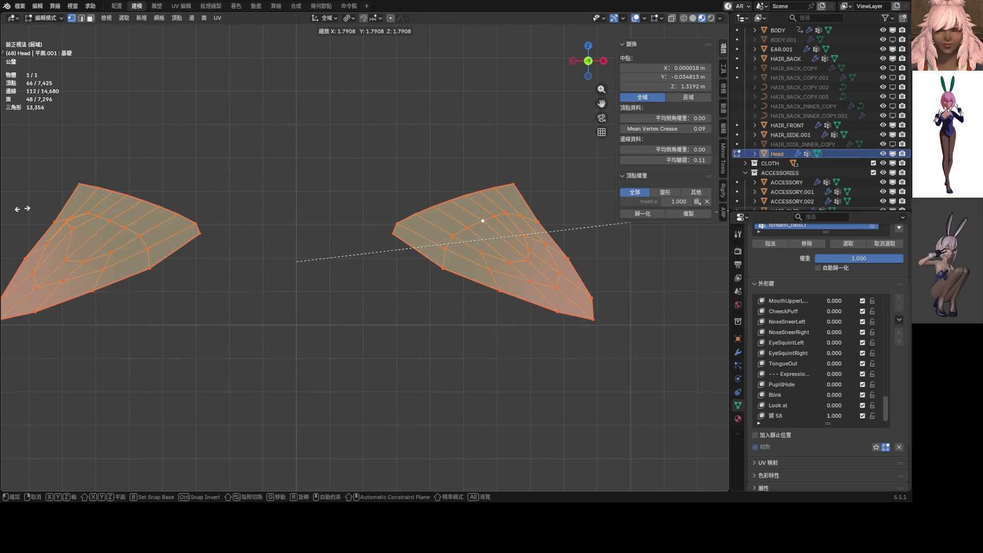
pyautogui.click(20, 209)
pyautogui.hscroll(-5, 244, 224)
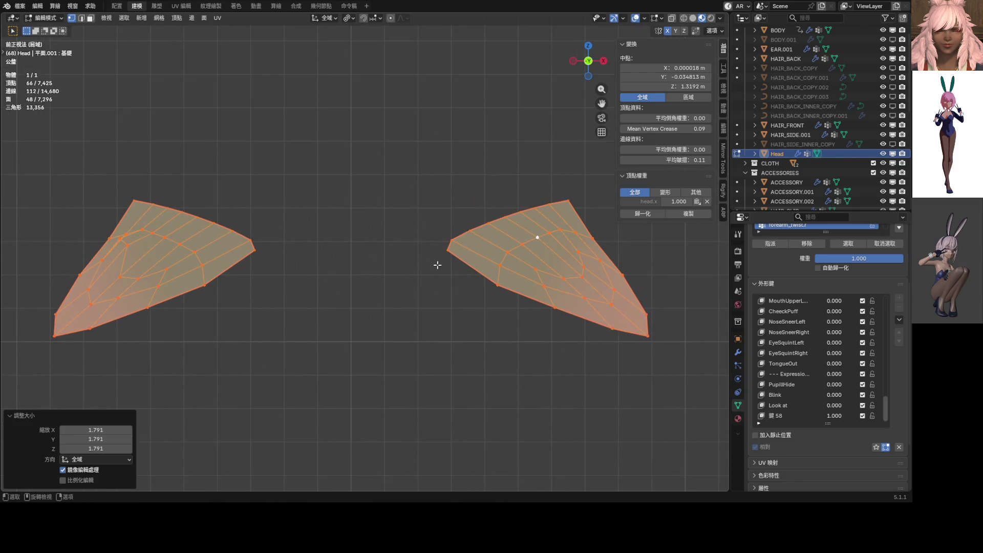
# Raise one upper-edge vertex of the left piece slightly higher.
pyautogui.click(580, 256)
pyautogui.press('g')
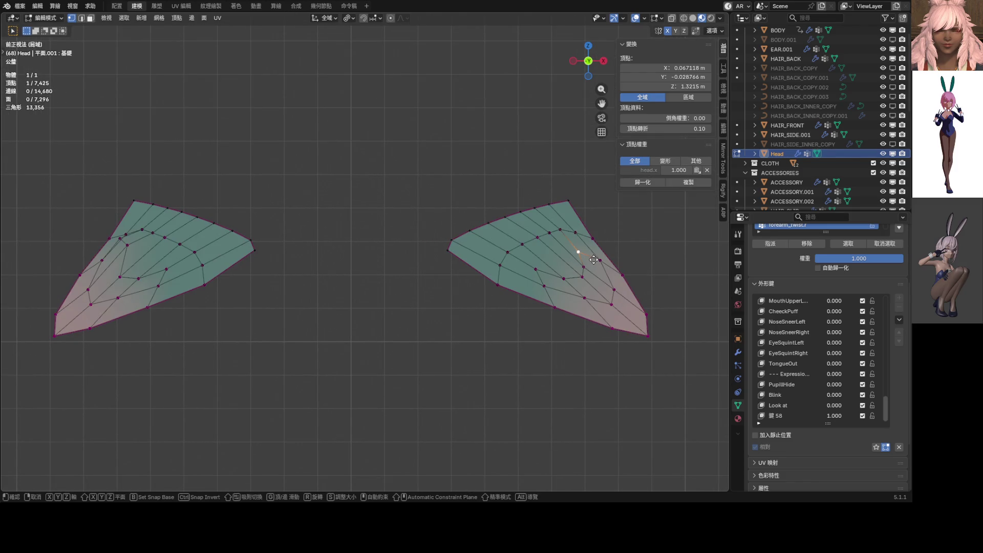
pyautogui.press('Escape')
pyautogui.click(129, 240)
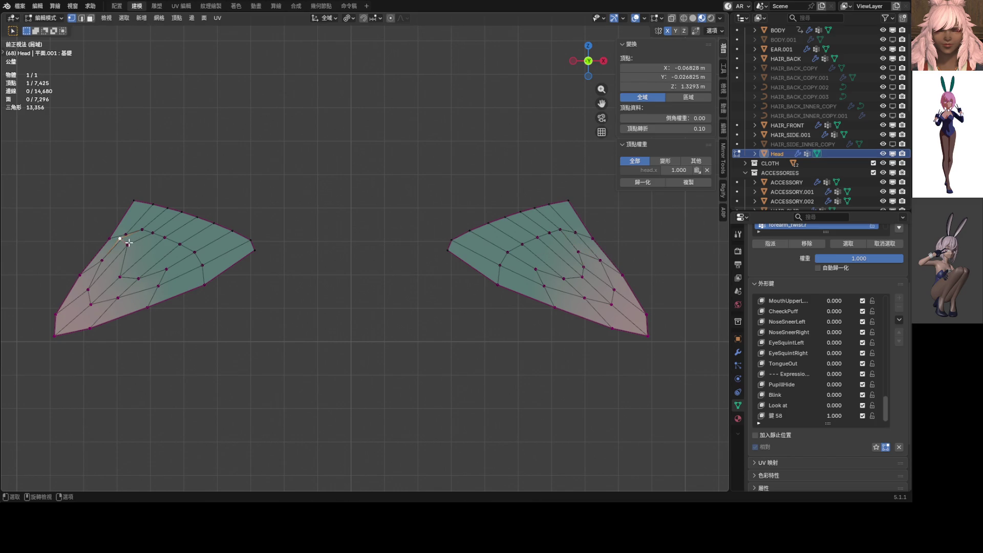
pyautogui.press('g')
pyautogui.press('Escape')
pyautogui.press('g')
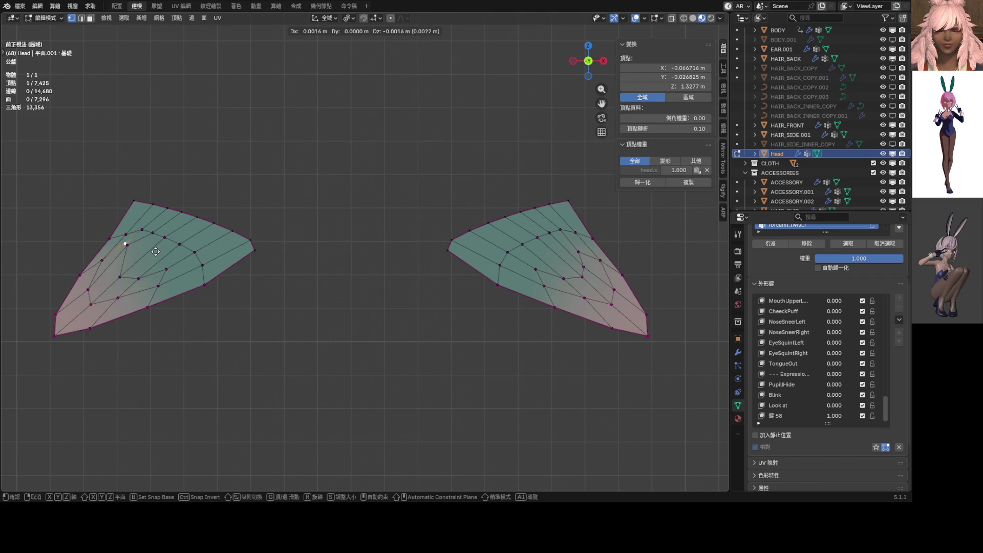
pyautogui.click(156, 252)
pyautogui.press('g')
pyautogui.click(123, 241)
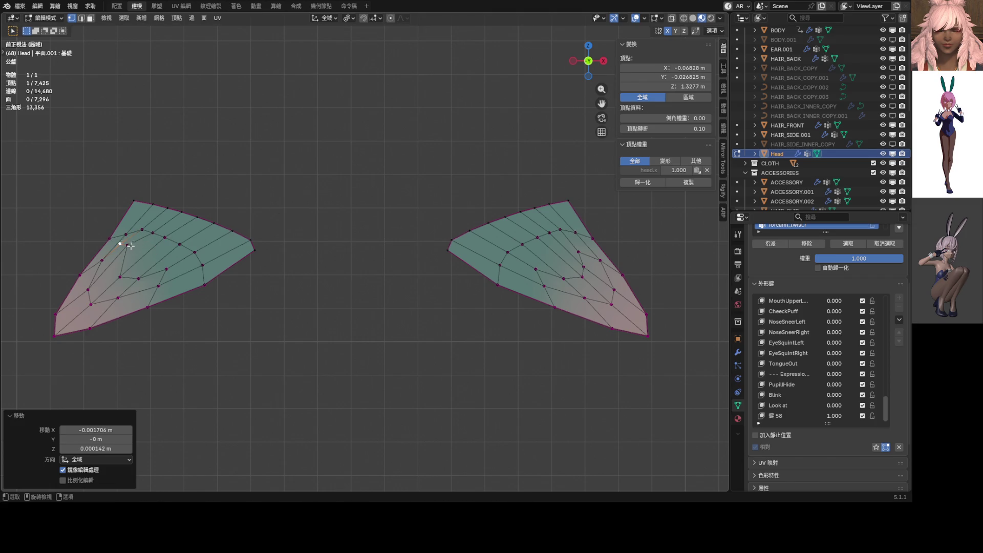
pyautogui.press('g')
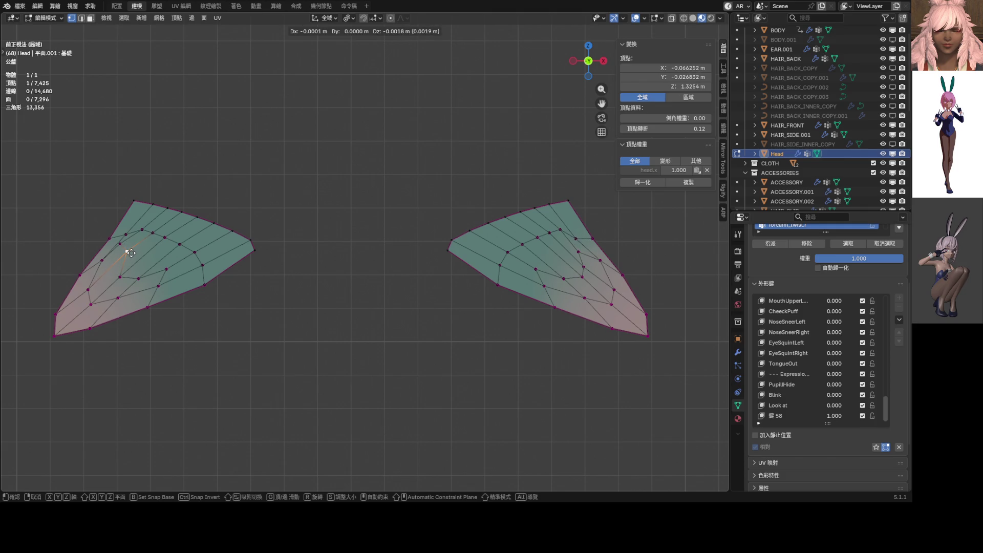
pyautogui.click(127, 245)
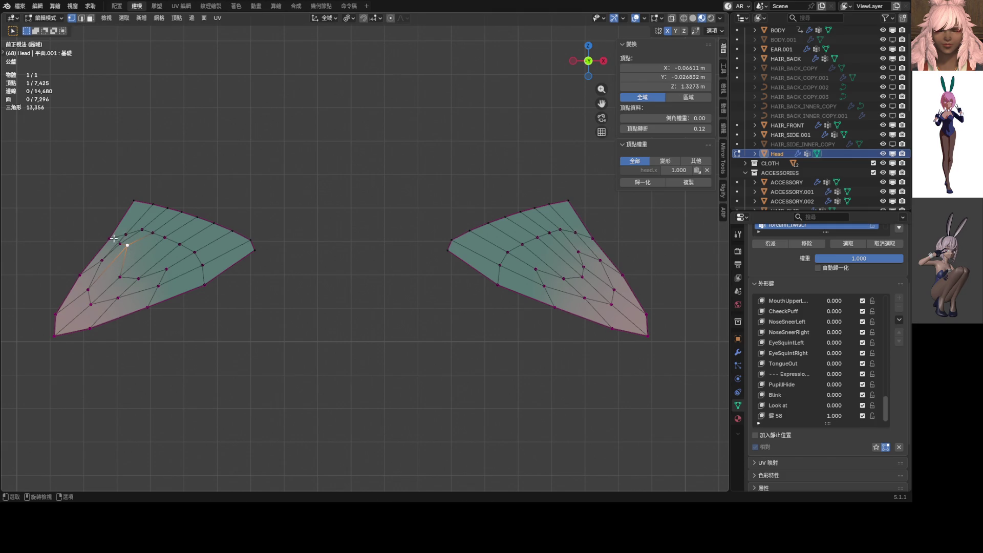
# Select the matching edge loops on both the left and right pieces.
pyautogui.keyDown('alt'); pyautogui.click(145, 233); pyautogui.keyUp('alt')
pyautogui.keyDown('alt'); pyautogui.keyDown('shift'); pyautogui.click(515, 246); pyautogui.keyUp('shift'); pyautogui.keyUp('alt')
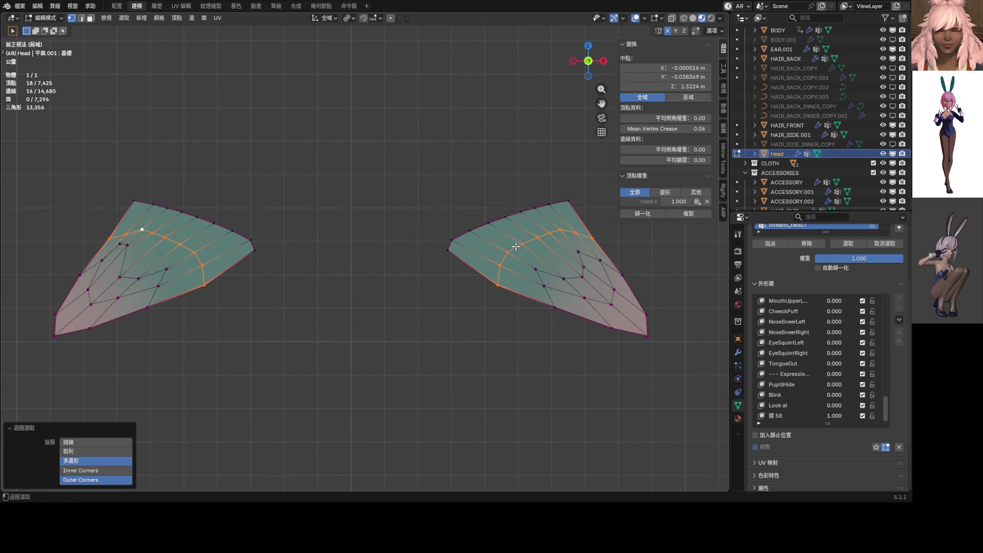
pyautogui.click(177, 18)
# Snap the selected edge loops to mirror symmetry with Mesh > Snap to Symmetry.
pyautogui.moveTo(157, 20)
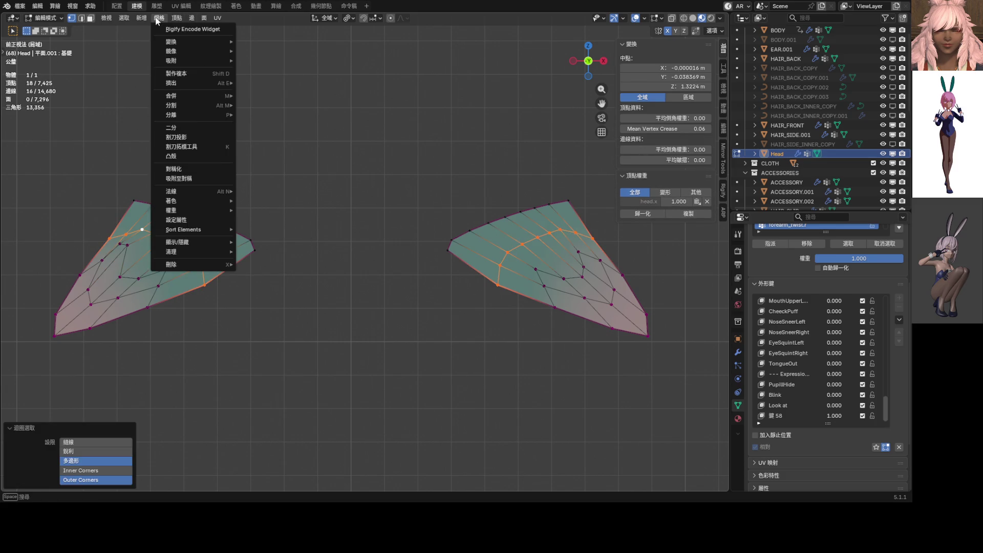
pyautogui.click(178, 178)
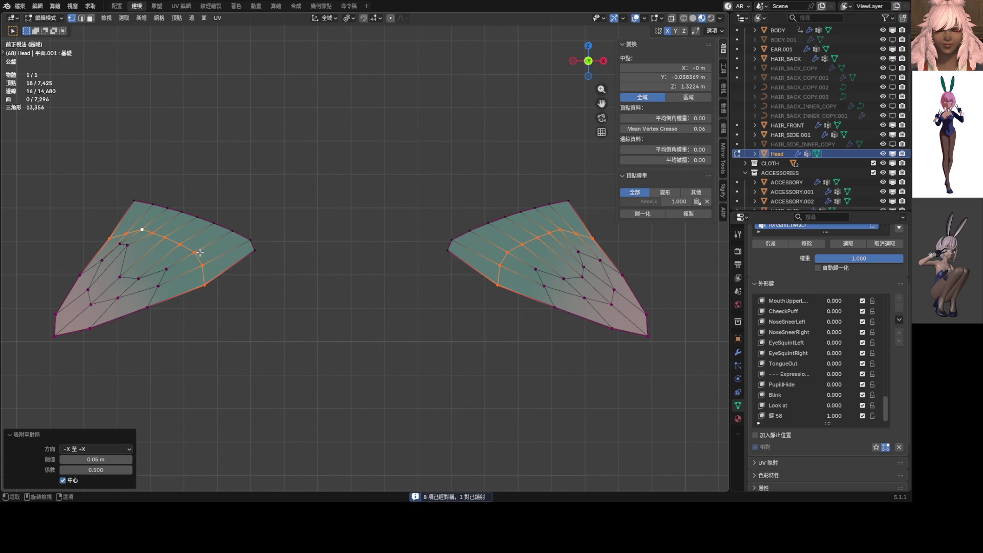
pyautogui.press('g')
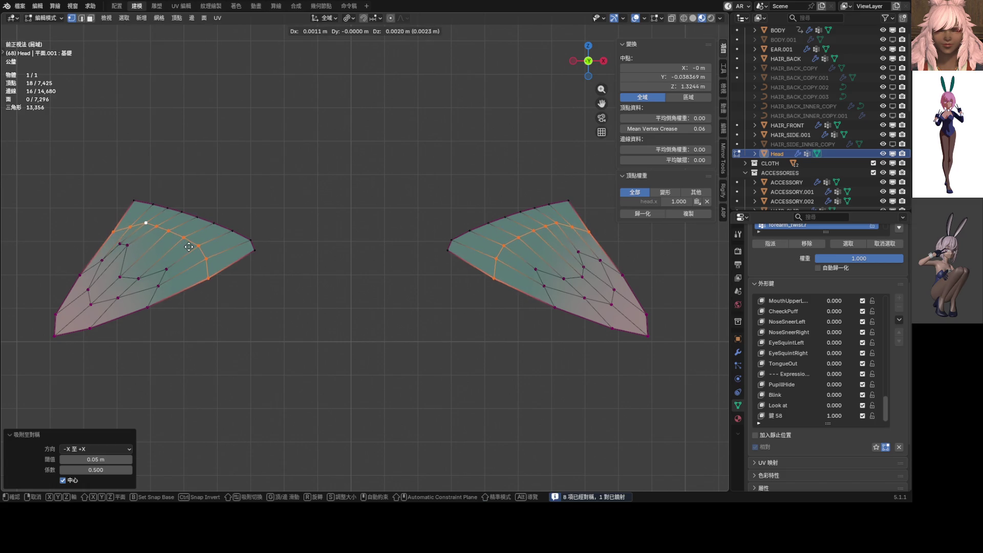
pyautogui.rightClick(193, 248)
# Nudge an edge and a vertex near the left piece's upper tip, then hide that vertex.
pyautogui.click(119, 246)
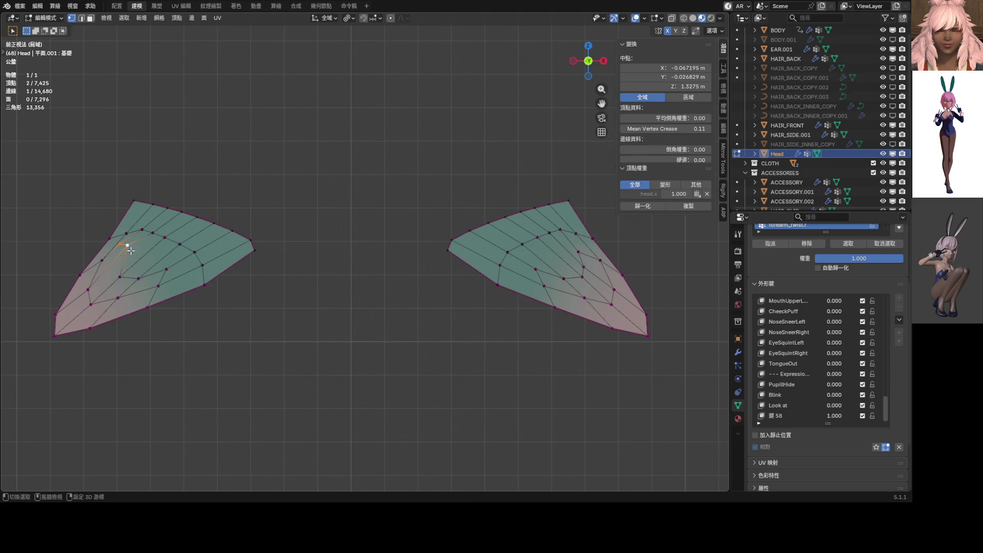
pyautogui.press('g')
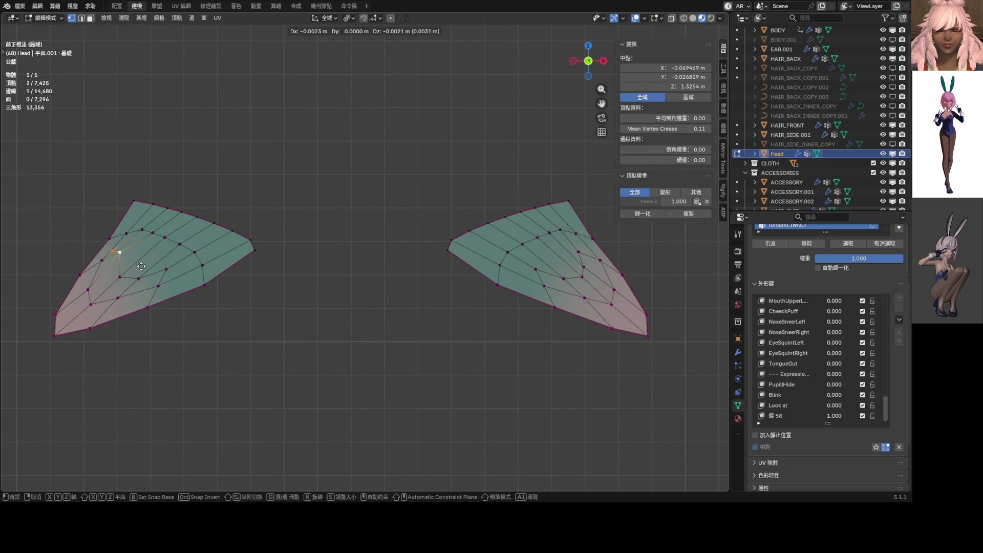
pyautogui.click(145, 267)
pyautogui.click(140, 229)
pyautogui.press('g')
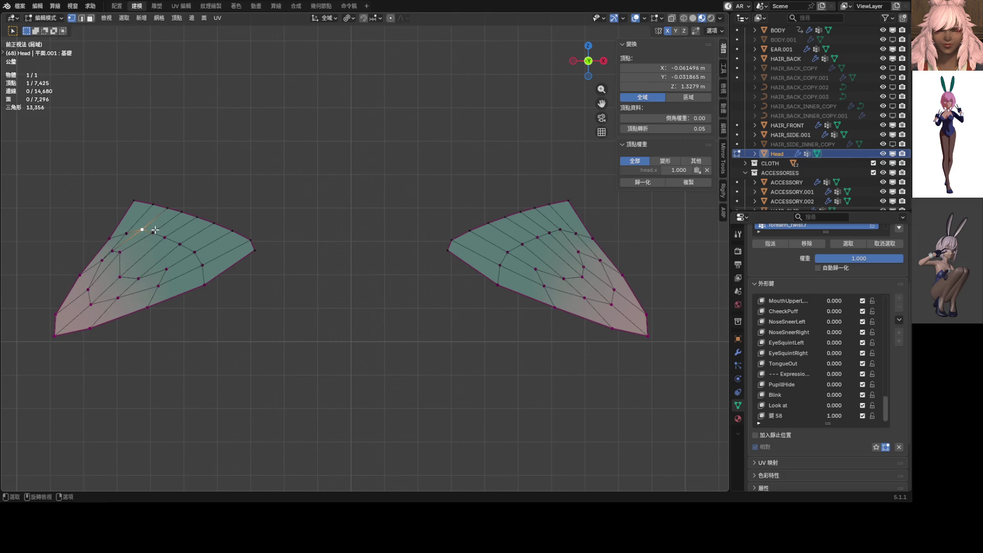
pyautogui.click(132, 229)
pyautogui.press('h')
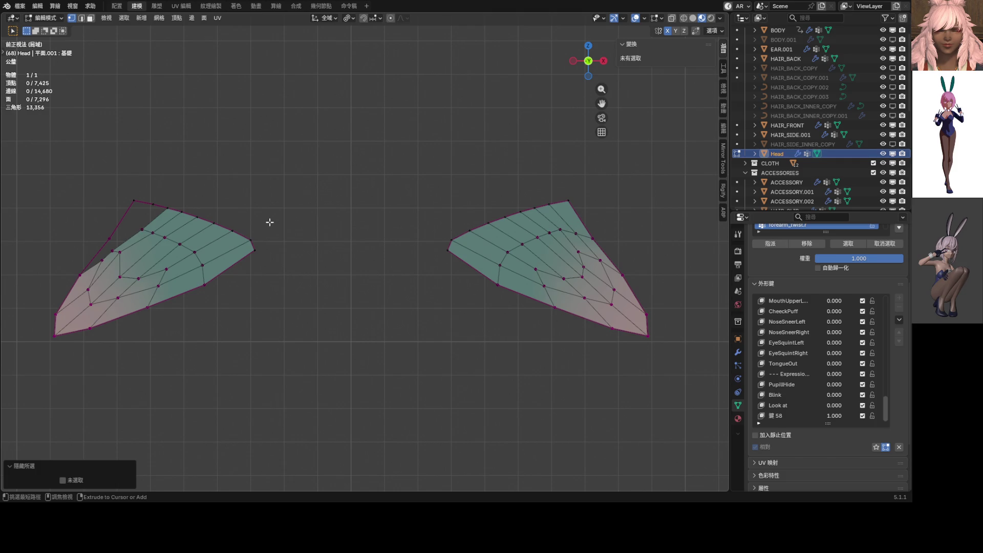
# Bring back the hidden left tip and undo test hides on the right piece, leaving all geometry visible.
pyautogui.hotkey('ctrl', 'z')
pyautogui.click(576, 234)
pyautogui.press('h')
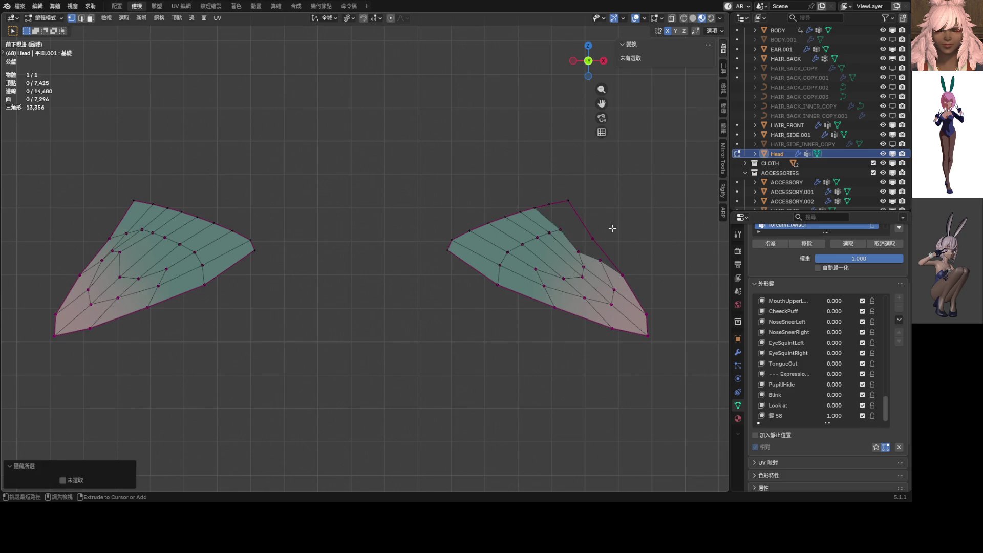
pyautogui.hotkey('ctrl', 'z')
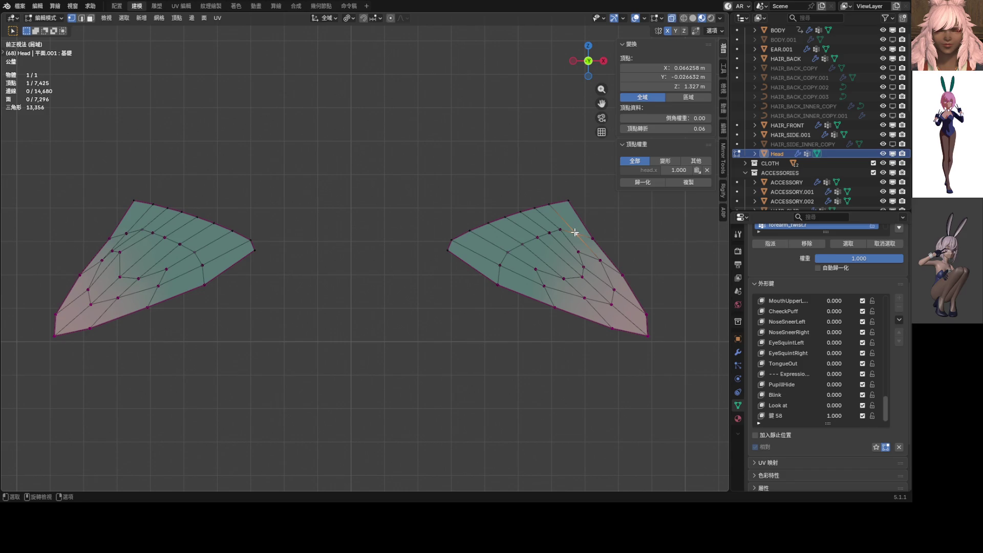
pyautogui.click(537, 243)
pyautogui.press('h')
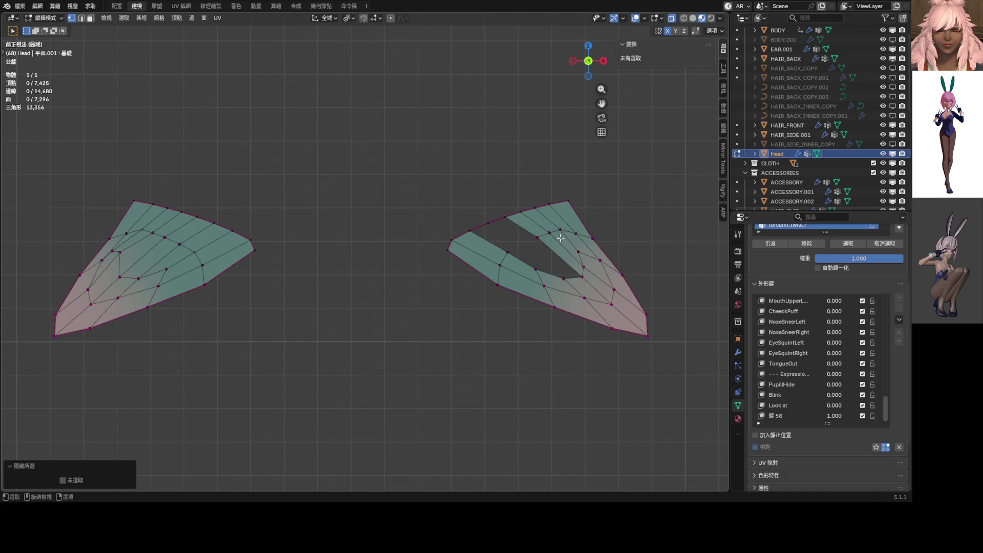
pyautogui.hotkey('alt', 'h')
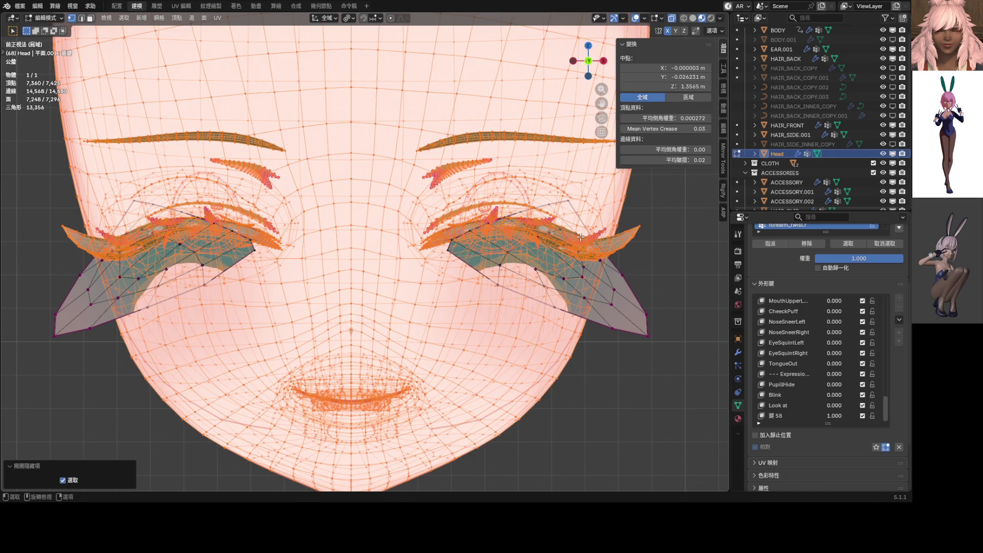
pyautogui.hotkey('ctrl', 'z')
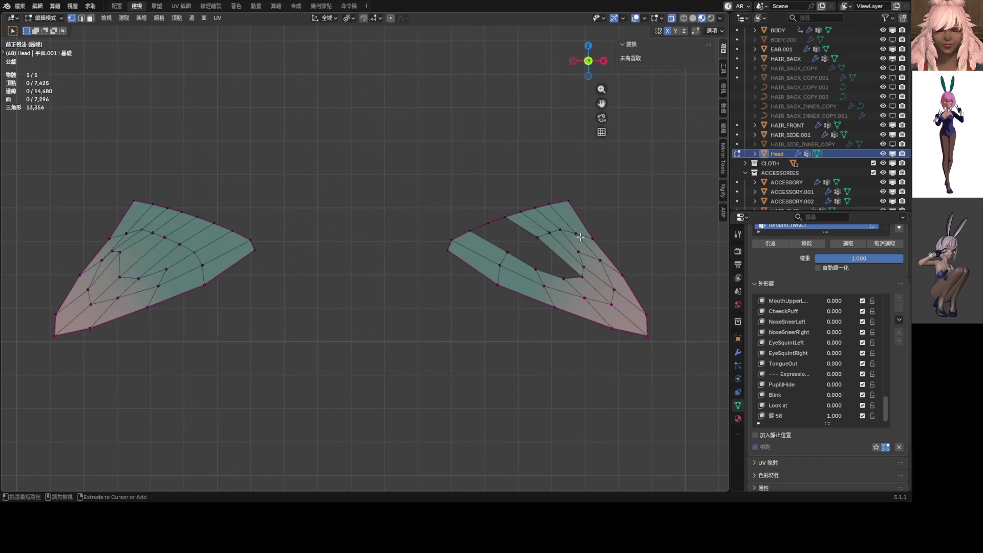
pyautogui.hotkey('ctrl', 'z')
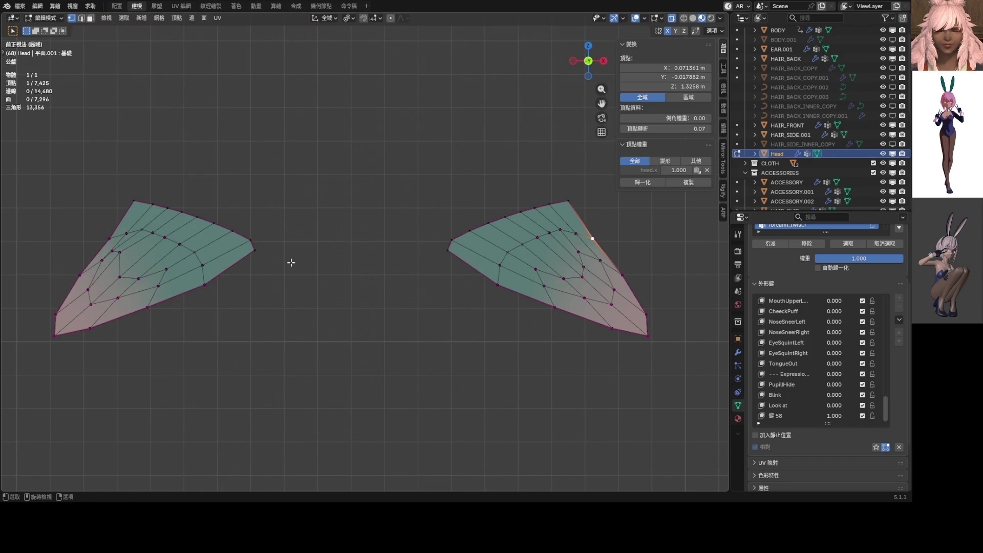
# Nudge one left-piece vertex and one vertex on the right piece's upper edge.
pyautogui.scroll(1, 291, 262)
pyautogui.click(174, 268)
pyautogui.press('g')
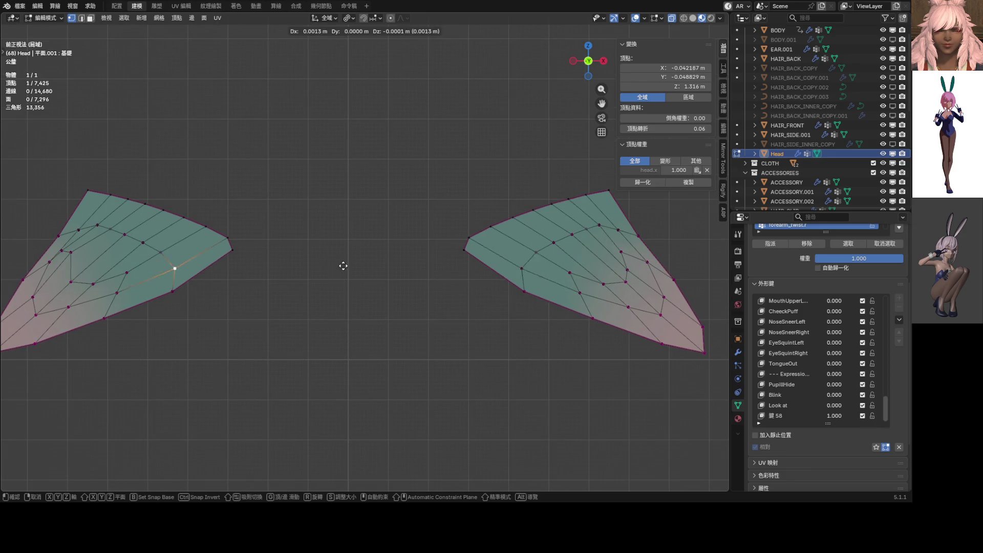
pyautogui.click(323, 266)
pyautogui.click(599, 224)
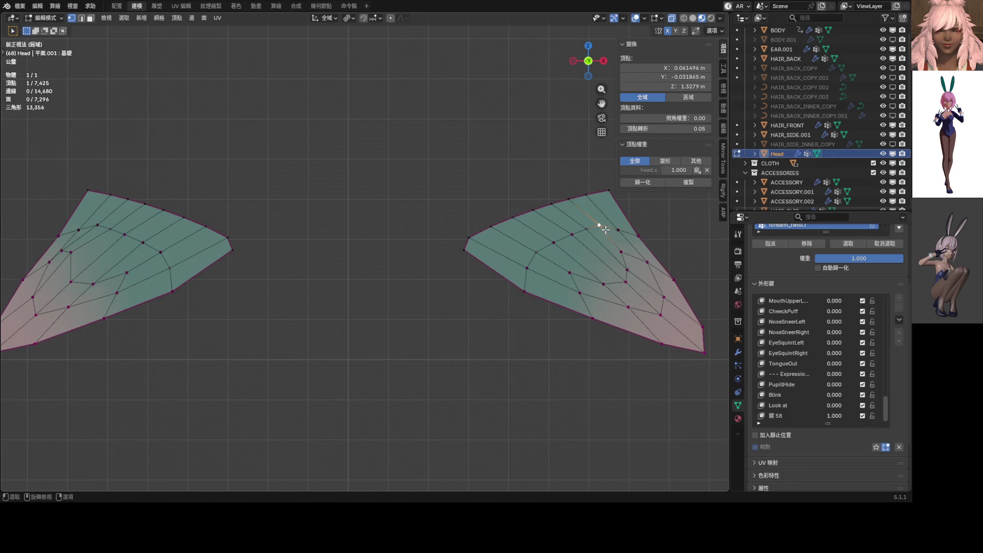
pyautogui.press('g')
pyautogui.click(614, 227)
# Shift an edge and two neighbouring vertices on the left piece, then select all vertices.
pyautogui.moveTo(175, 273)
pyautogui.keyDown('shift'); pyautogui.mouseDown(button='middle')
pyautogui.moveTo(295, 245)
pyautogui.moveTo(232, 258)
pyautogui.mouseUp(button='middle'); pyautogui.keyUp('shift')
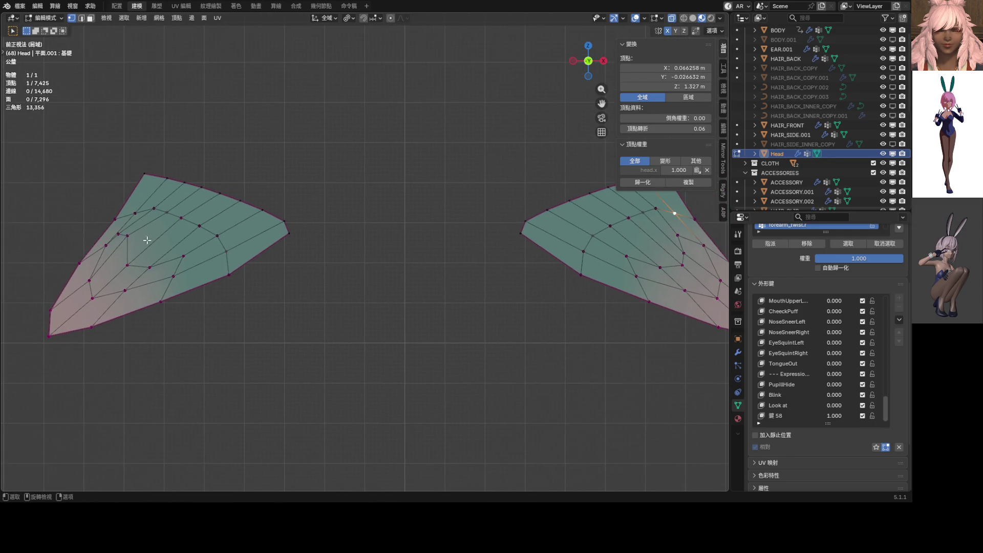
pyautogui.click(120, 236)
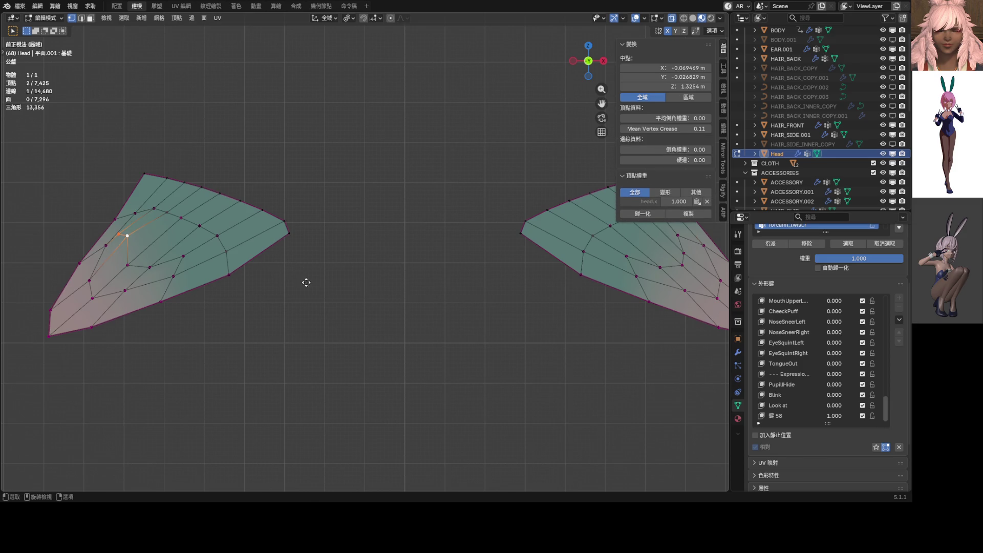
pyautogui.press('g')
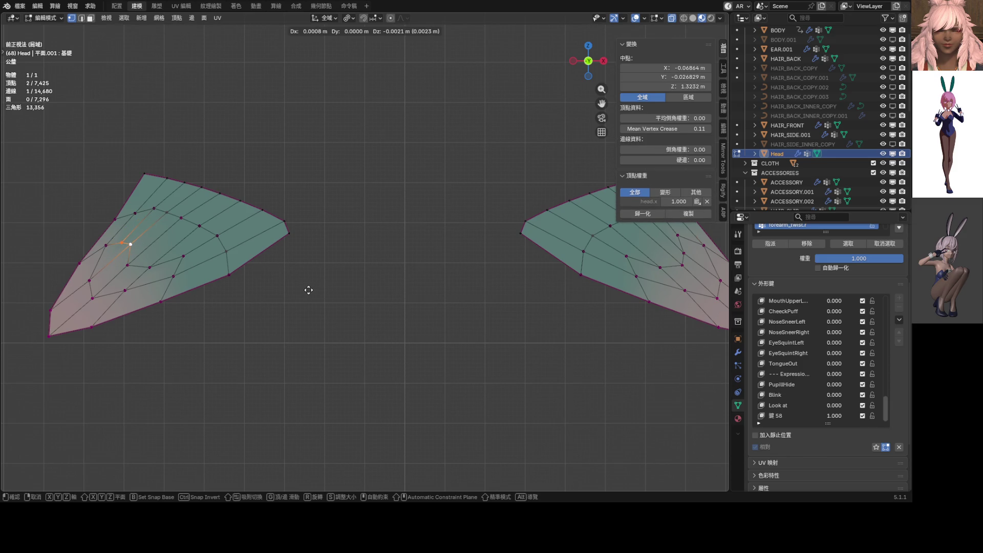
pyautogui.click(303, 294)
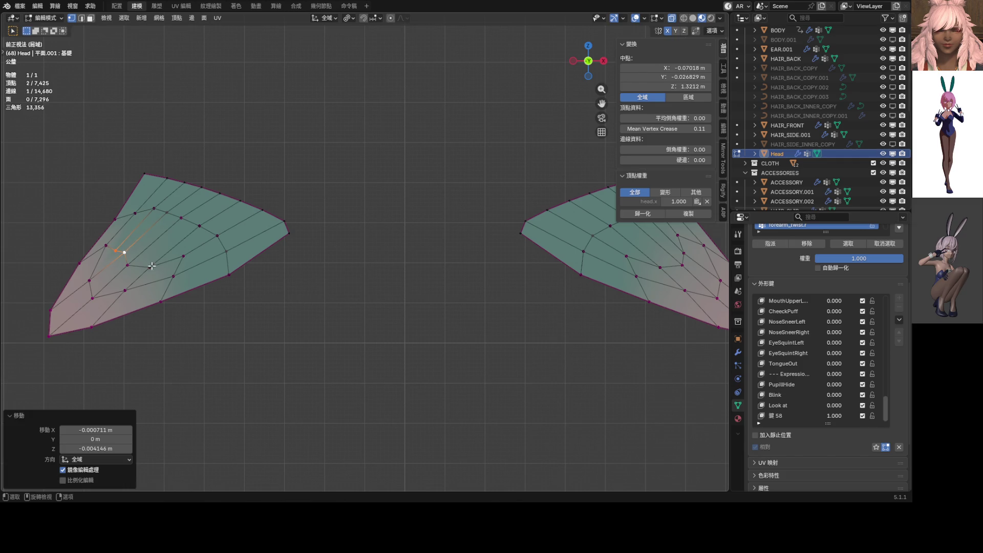
pyautogui.click(106, 247)
pyautogui.press('g')
pyautogui.click(105, 256)
pyautogui.click(116, 250)
pyautogui.press('g')
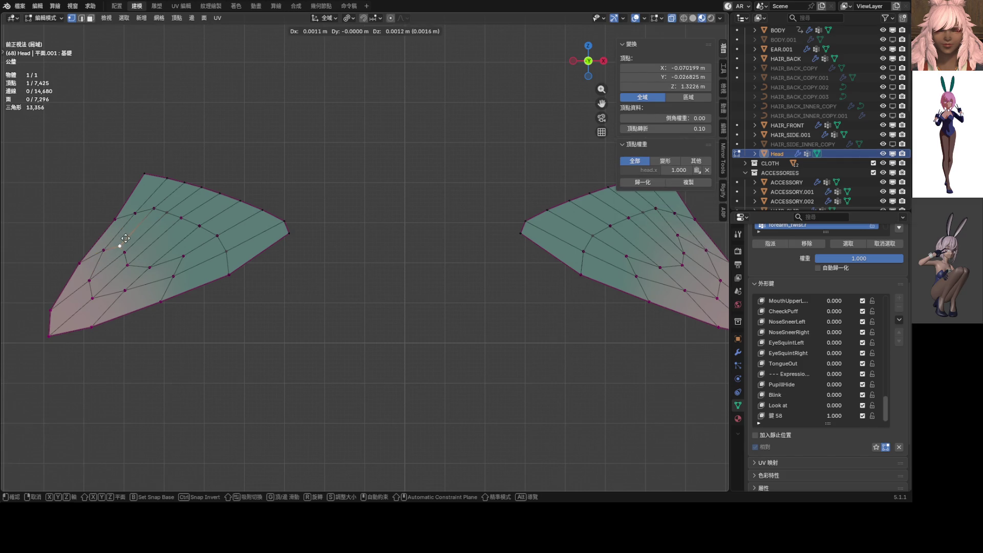
pyautogui.click(124, 238)
pyautogui.scroll(-3, 193, 256)
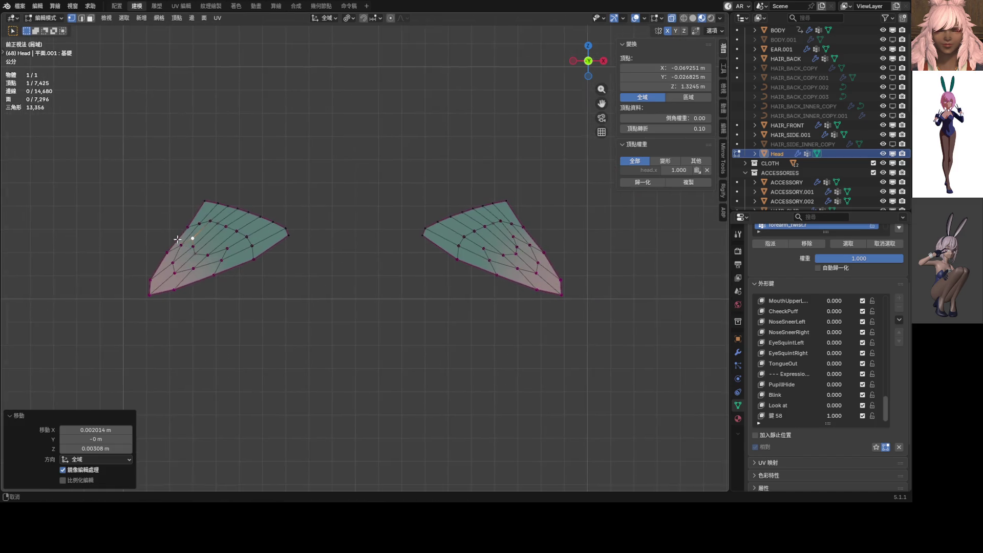
pyautogui.press('a')
pyautogui.click(159, 19)
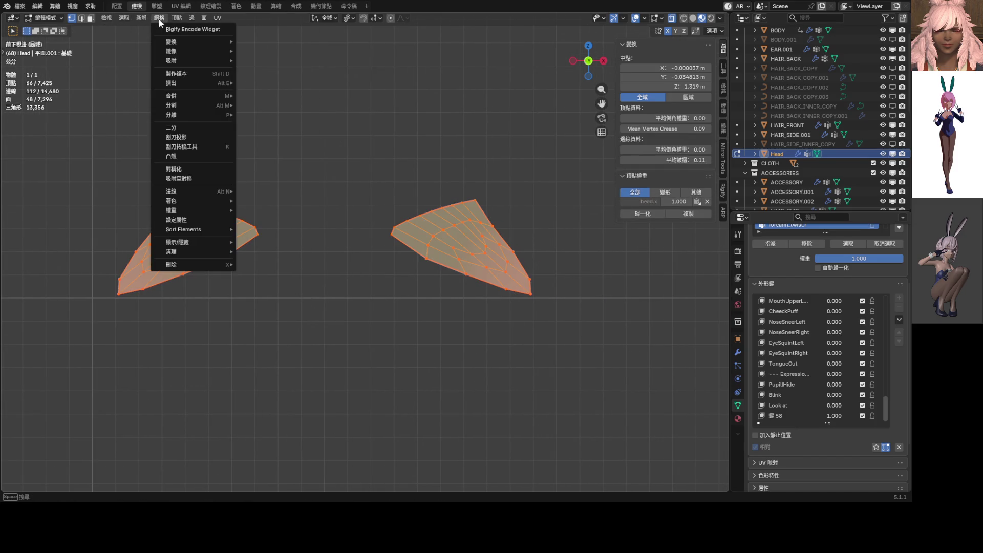
# Snap both wings to mirror symmetry and nudge one right-wing vertex.
pyautogui.click(195, 178)
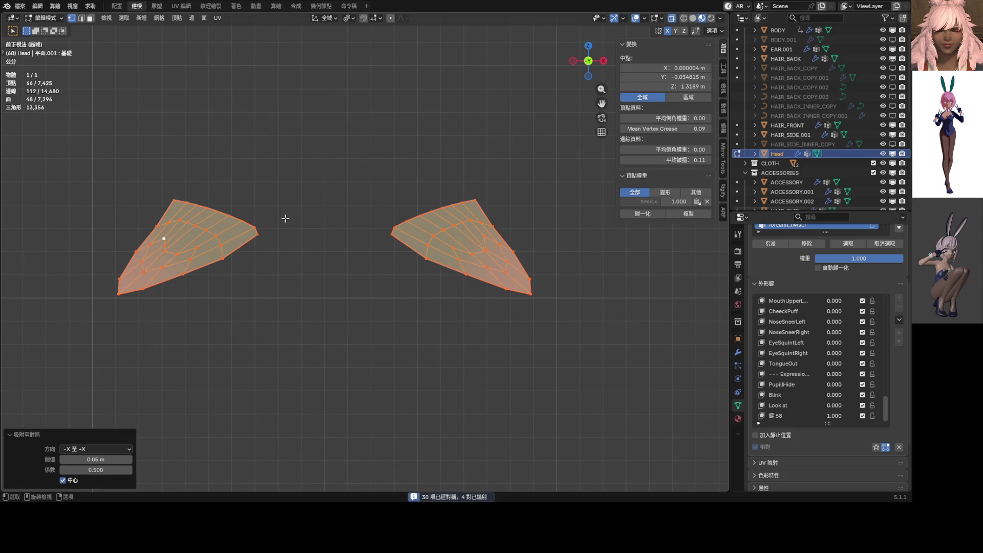
pyautogui.scroll(1, 456, 273)
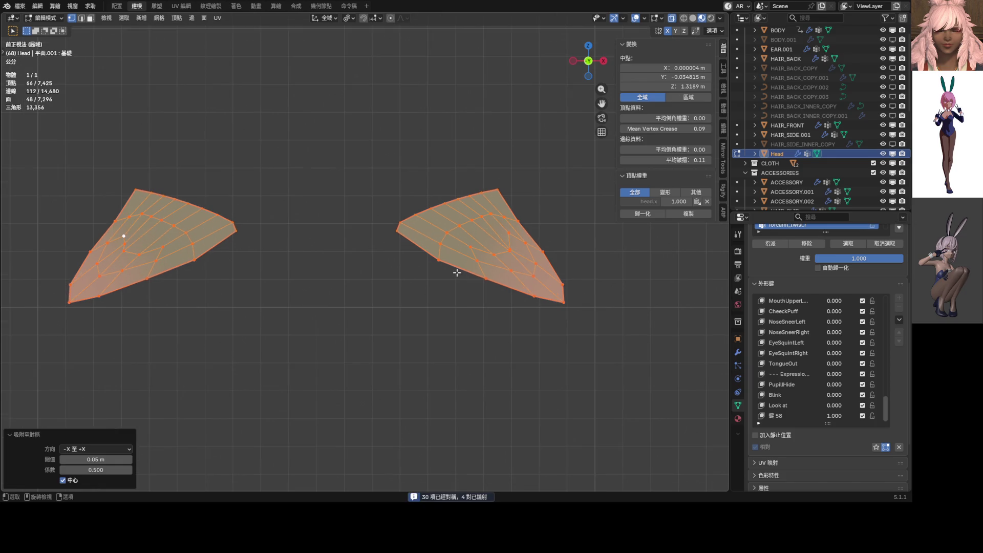
pyautogui.click(517, 258)
pyautogui.press('g')
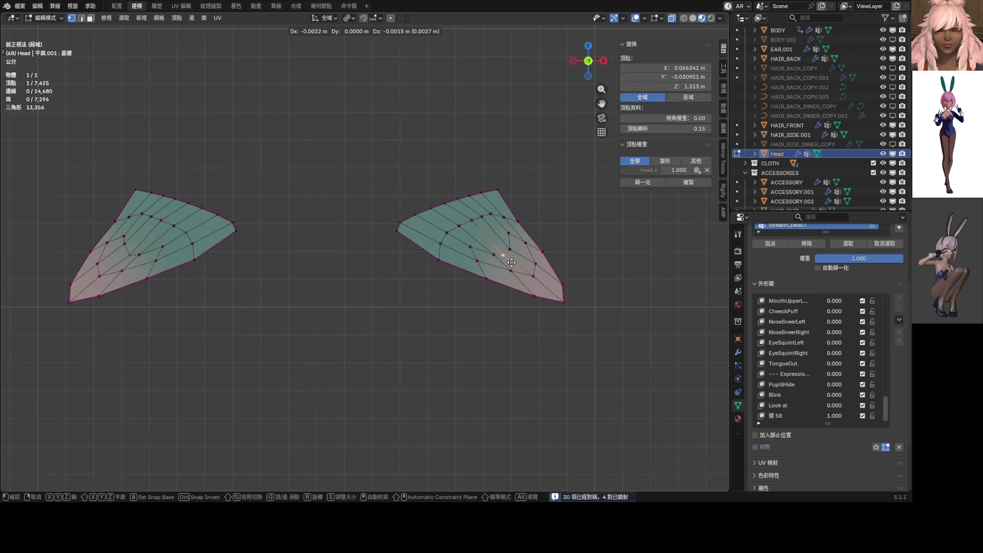
pyautogui.click(514, 258)
pyautogui.click(514, 251)
pyautogui.press('g')
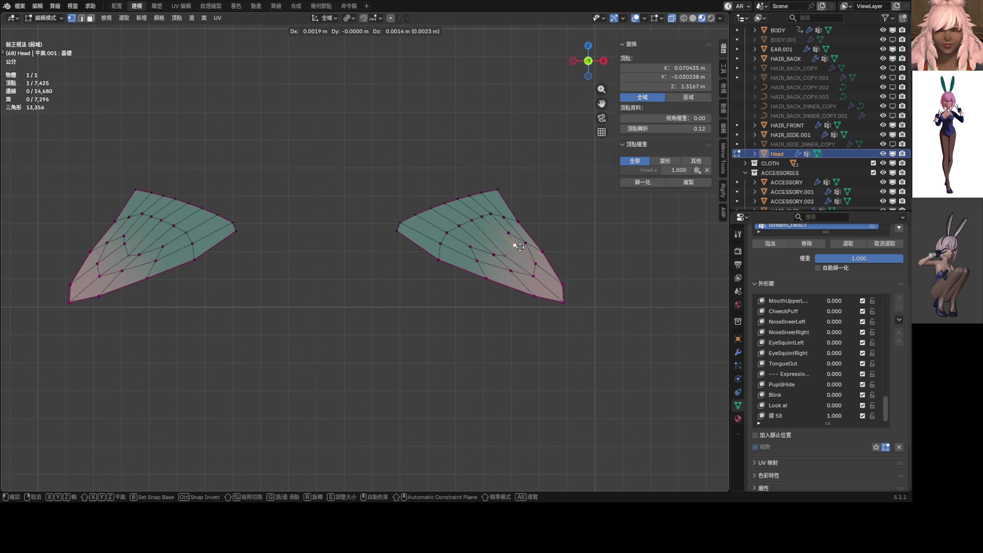
pyautogui.press('Escape')
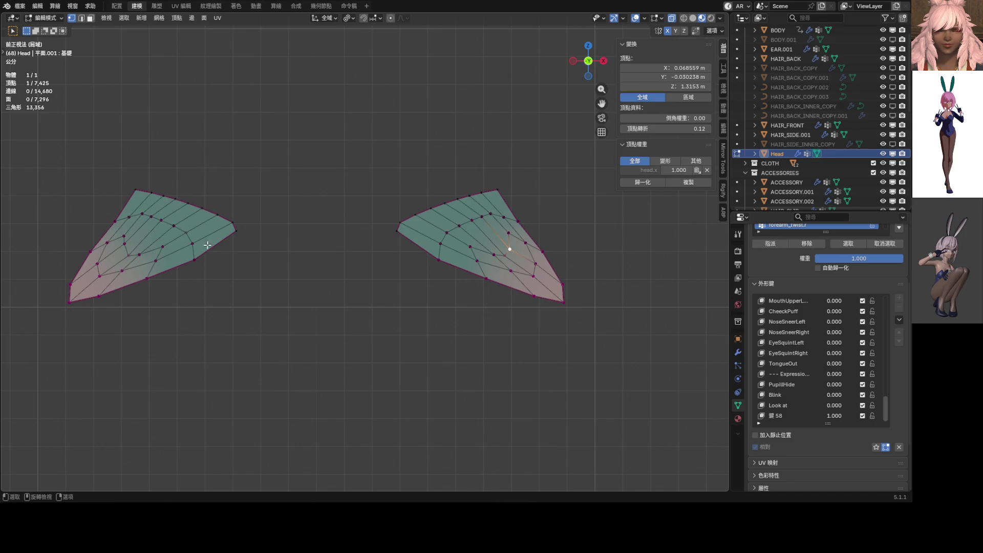
# Reposition a left-wing vertex, then toggle out of Edit Mode.
pyautogui.click(127, 246)
pyautogui.press('g')
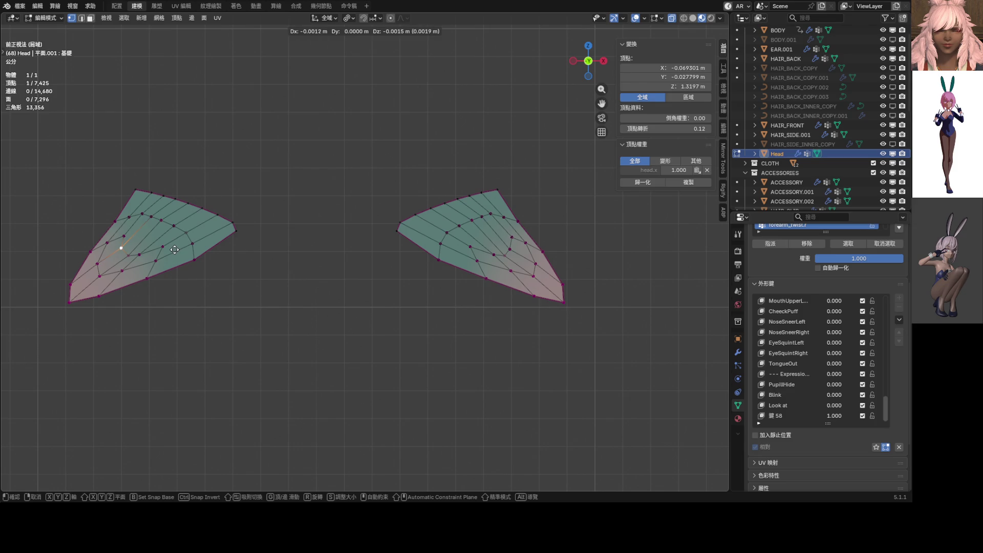
pyautogui.click(174, 250)
pyautogui.press('Tab')
pyautogui.press('Tab')
pyautogui.hotkey('ctrl', 'z')
pyautogui.hotkey('ctrl', 'z')
pyautogui.hotkey('ctrl', 'z')
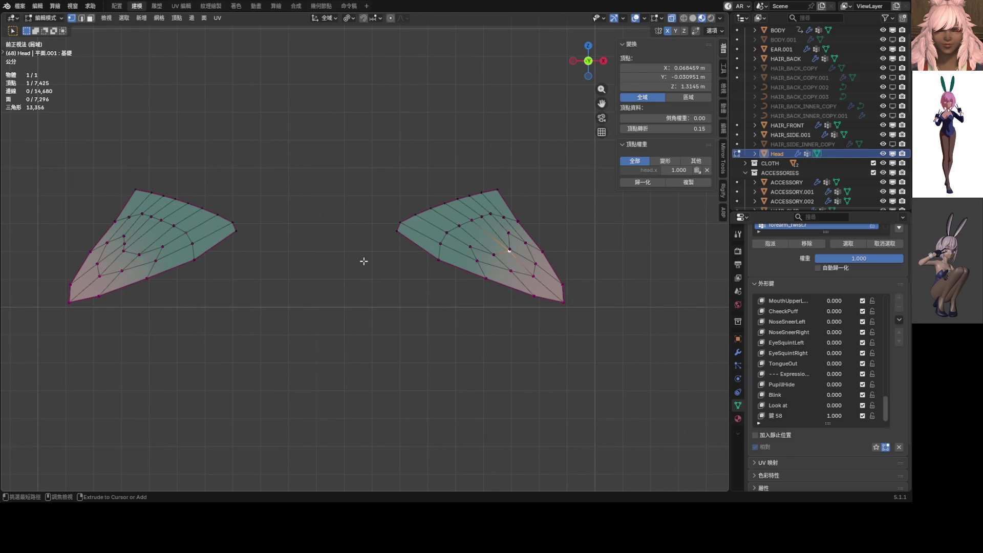
# Snap a paired left and right wing vertex to mirror symmetry.
pyautogui.click(121, 235)
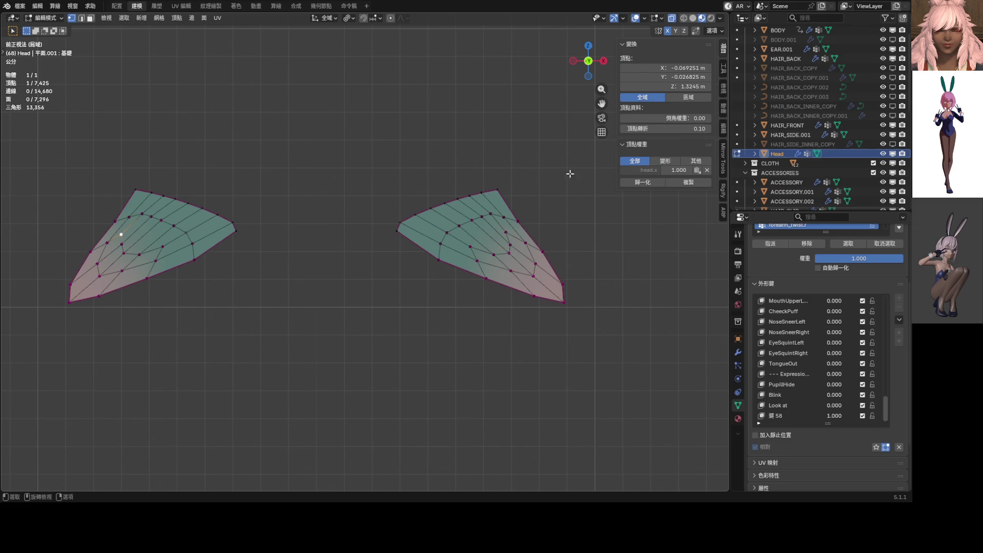
pyautogui.keyDown('shift'); pyautogui.click(507, 233); pyautogui.keyUp('shift')
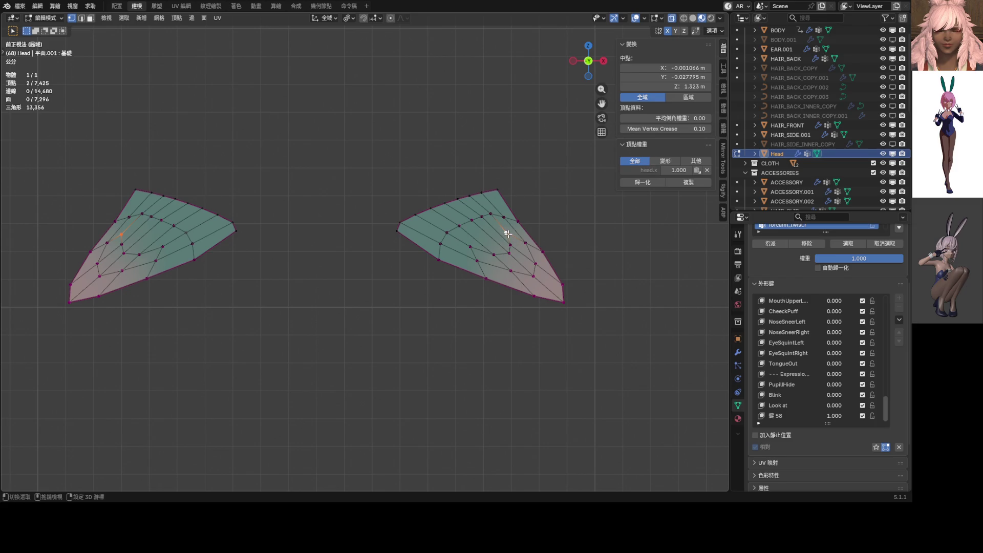
pyautogui.press('f')
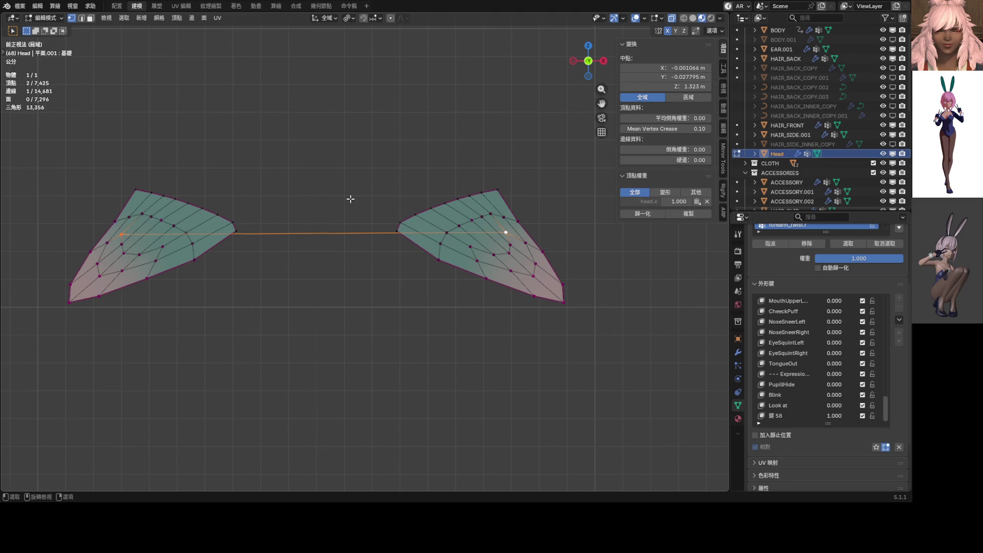
pyautogui.hotkey('ctrl', 'z')
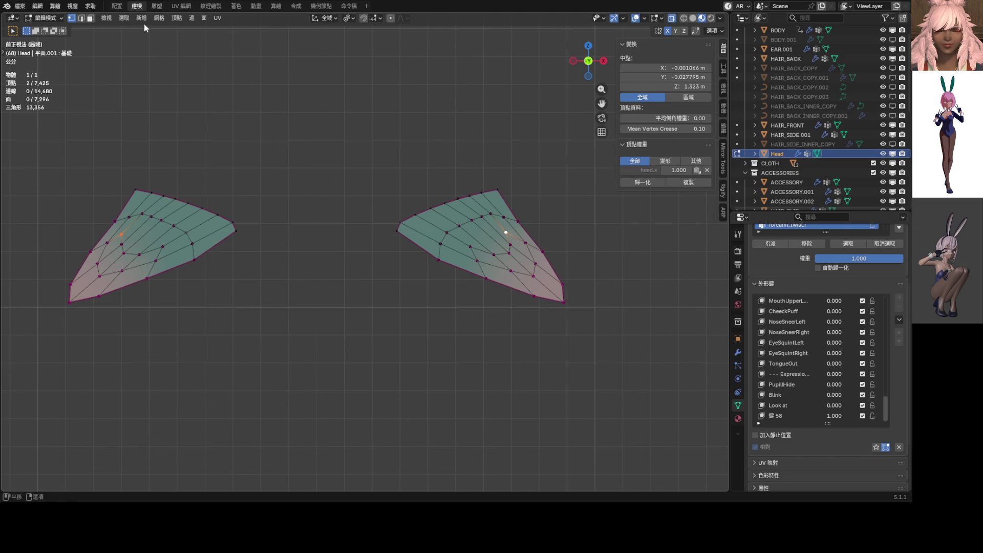
pyautogui.click(159, 19)
pyautogui.click(177, 178)
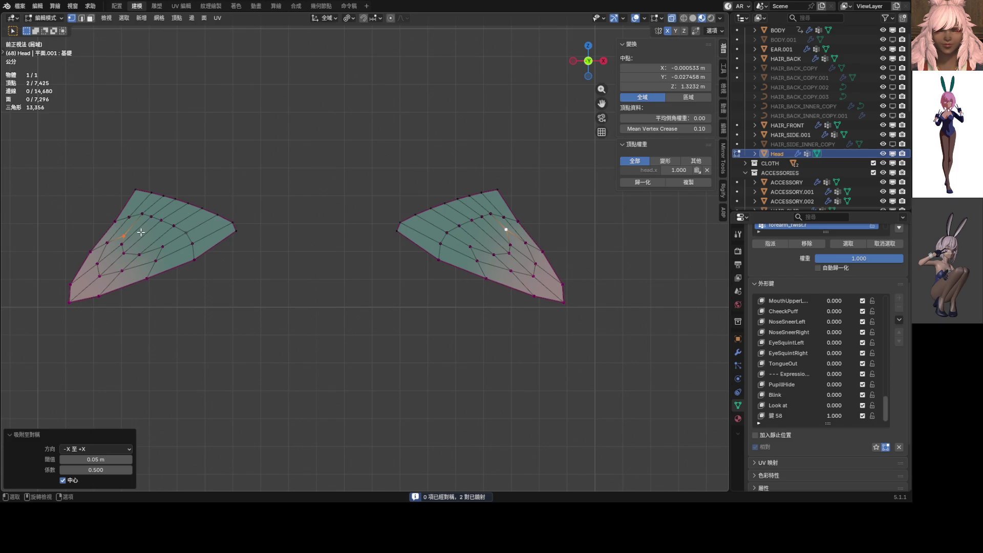
# Set the left-wing vertex's Z coordinate to 1.323 m in the Vertex panel.
pyautogui.click(123, 236)
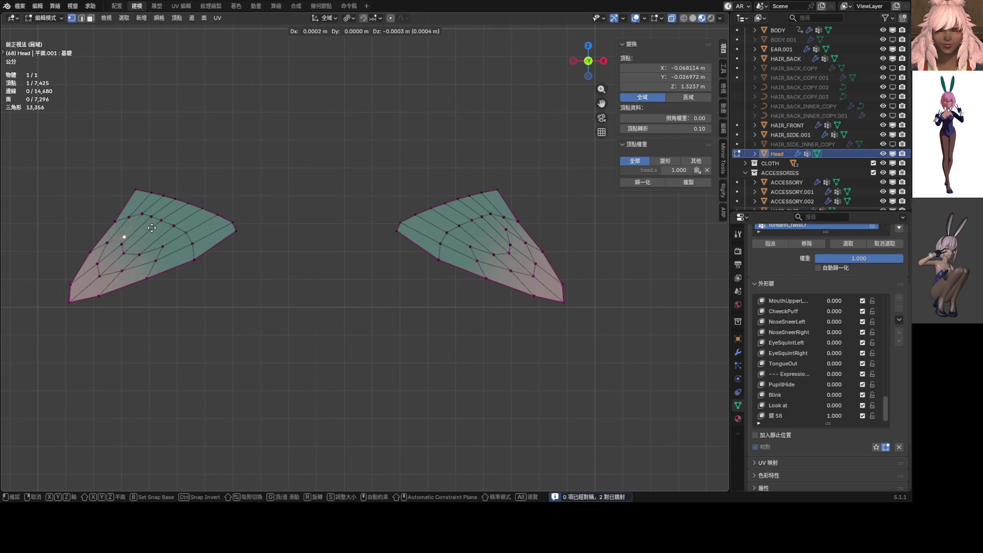
pyautogui.keyDown('ctrl'); pyautogui.click(505, 232); pyautogui.keyUp('ctrl')
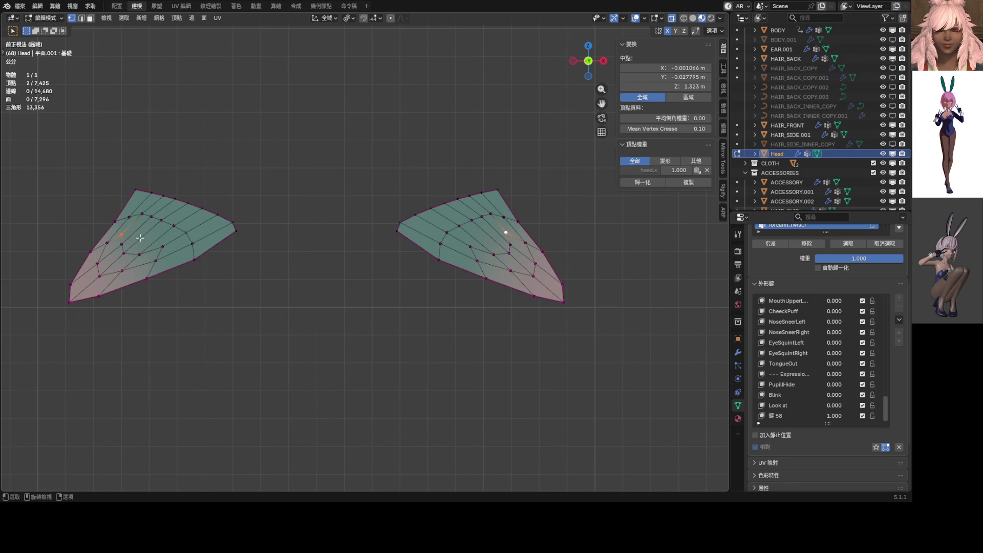
pyautogui.click(117, 235)
pyautogui.click(681, 87)
pyautogui.write('1.')
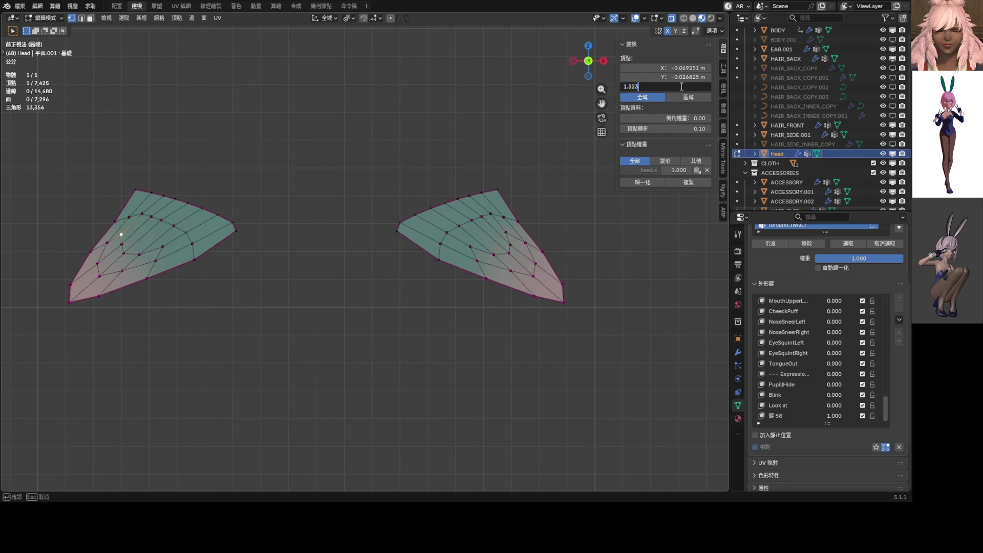
pyautogui.press('Return')
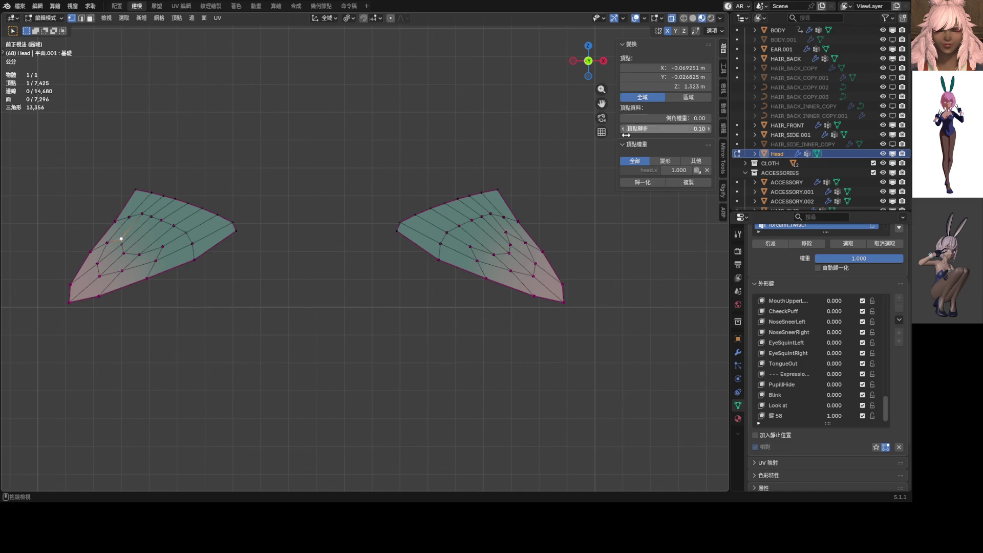
# Set the paired vertex's Z height to 1.3215 m, then raise it to 1.3245 m.
pyautogui.click(509, 233)
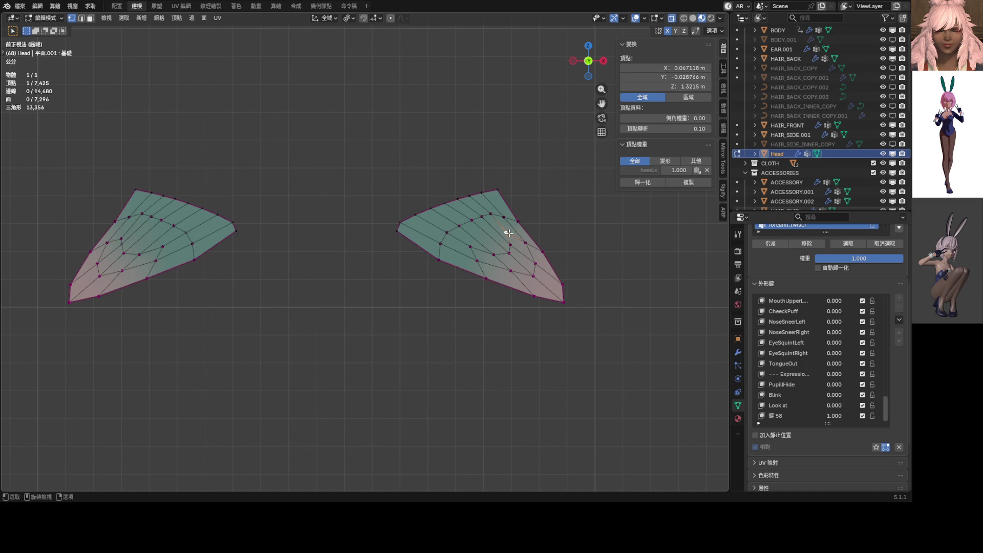
pyautogui.hotkey('ctrl', 'shift', 'm')
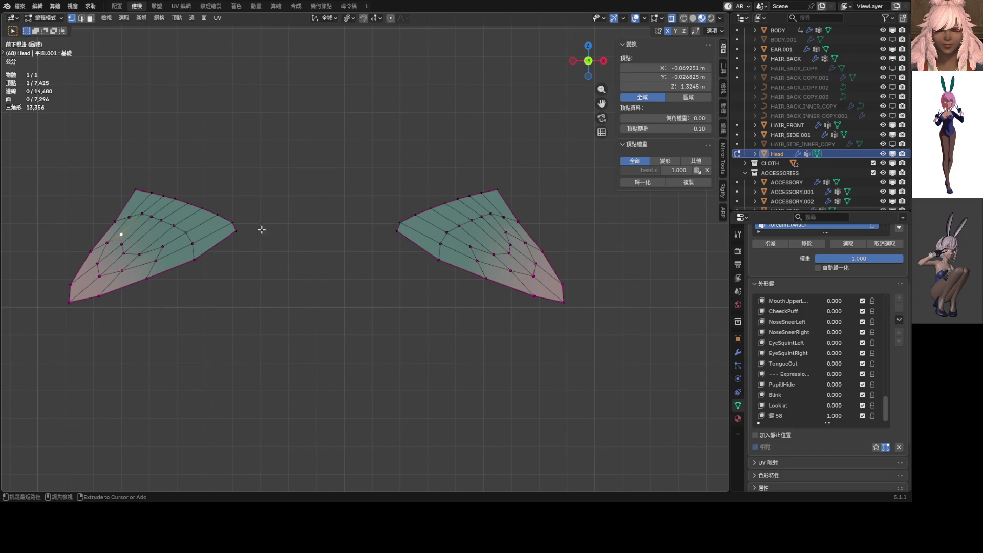
pyautogui.click(507, 234)
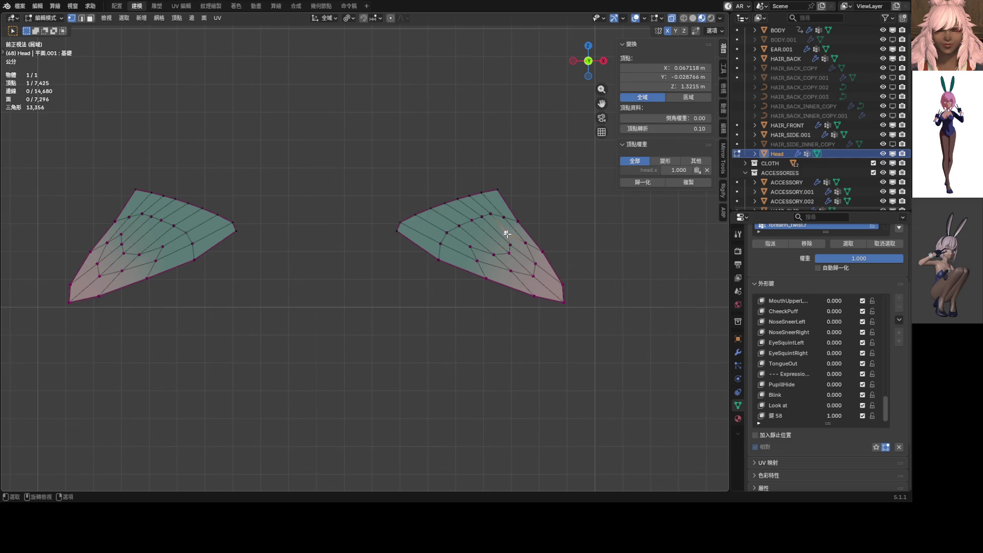
pyautogui.click(122, 236)
pyautogui.click(676, 87)
pyautogui.write('1')
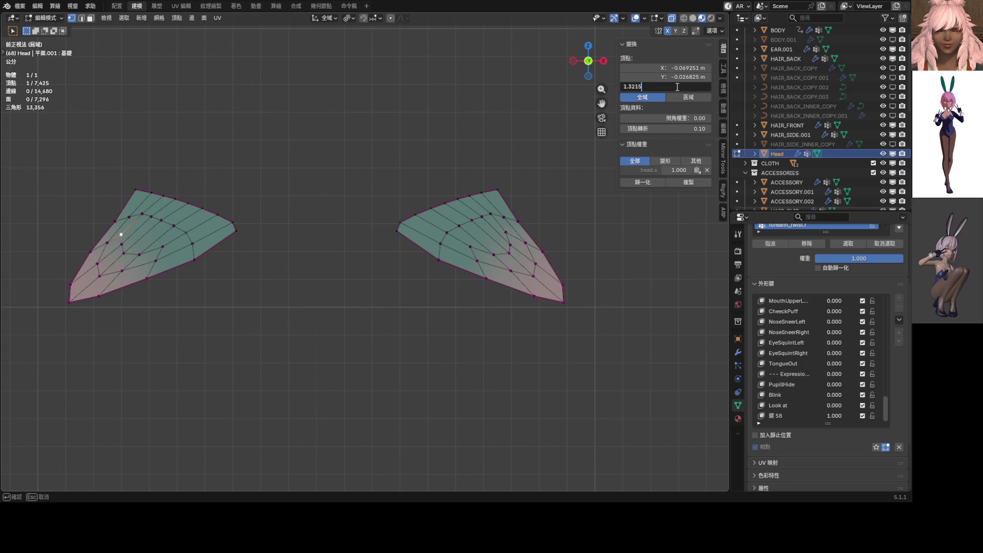
pyautogui.press('Return')
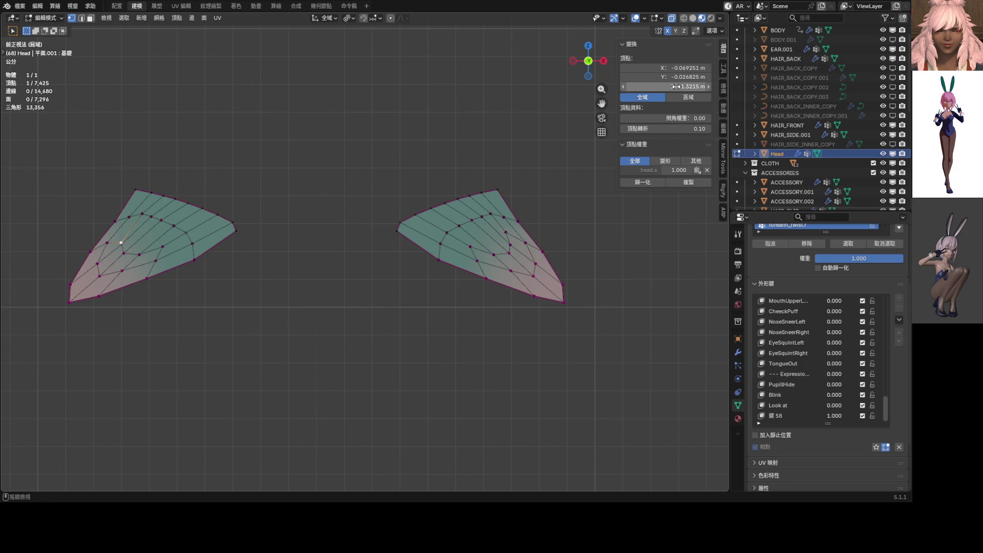
pyautogui.moveTo(677, 87); pyautogui.dragTo(681, 87)
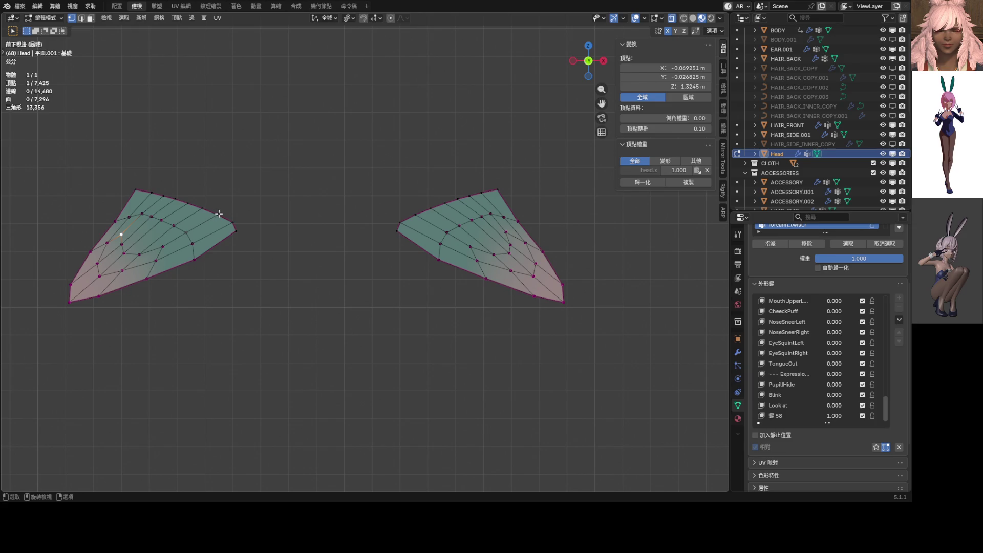
# Move the right-wing vertex to a slightly new position.
pyautogui.press('g')
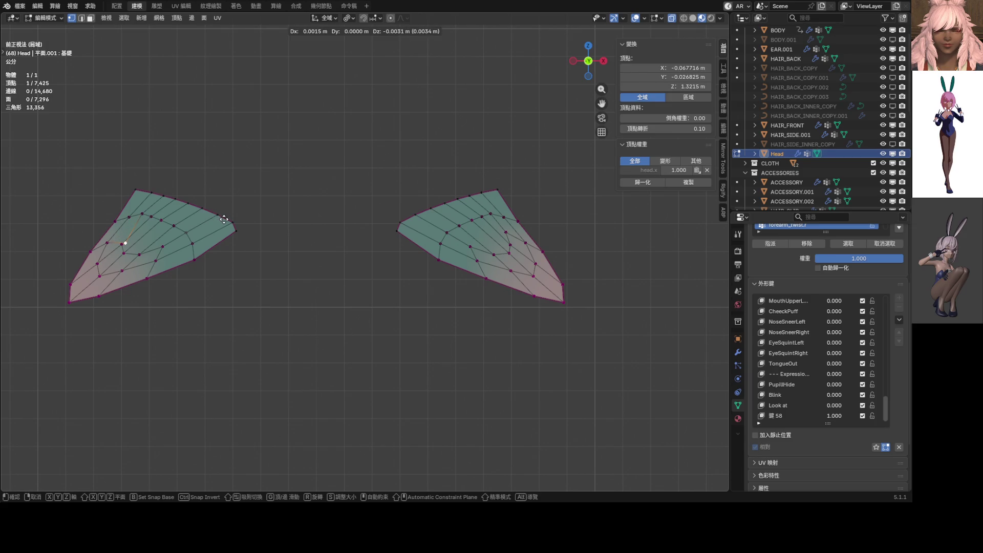
pyautogui.press('Escape')
pyautogui.click(506, 234)
pyautogui.press('g')
pyautogui.click(551, 246)
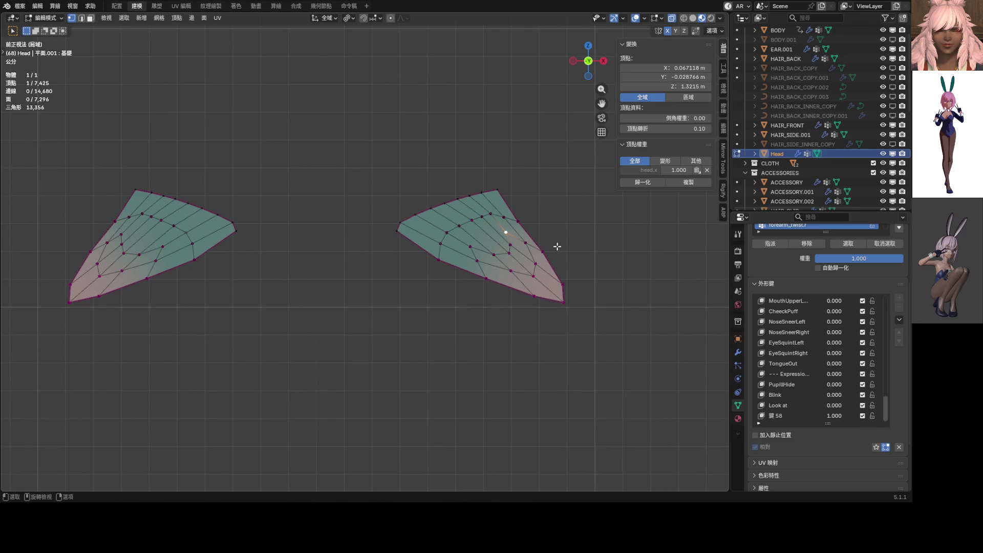
pyautogui.scroll(-5, 486, 246)
pyautogui.scroll(7, 403, 244)
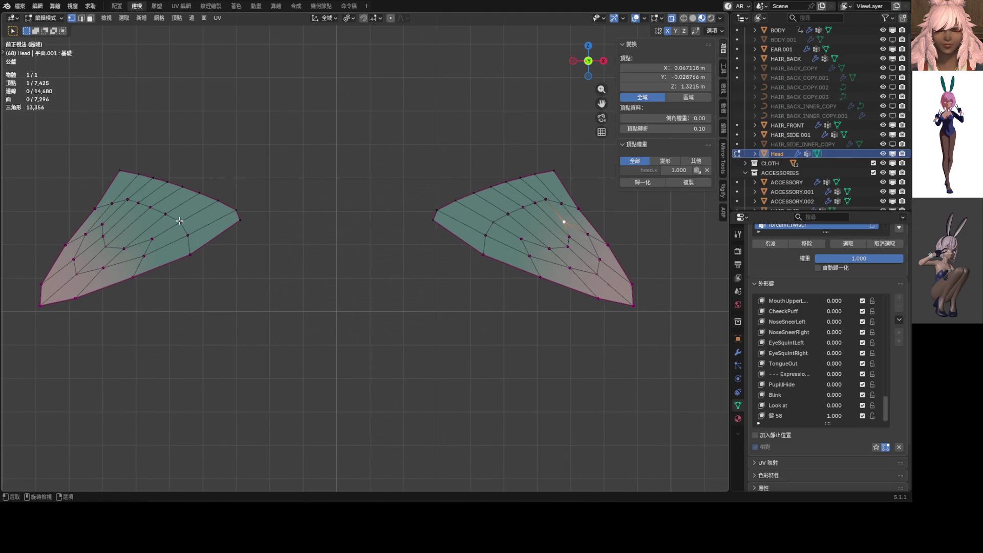
# Set the right-wing vertex's Z coordinate to 1.3245 m.
pyautogui.click(105, 225)
pyautogui.click(565, 222)
pyautogui.click(689, 85)
pyautogui.write('1.3245')
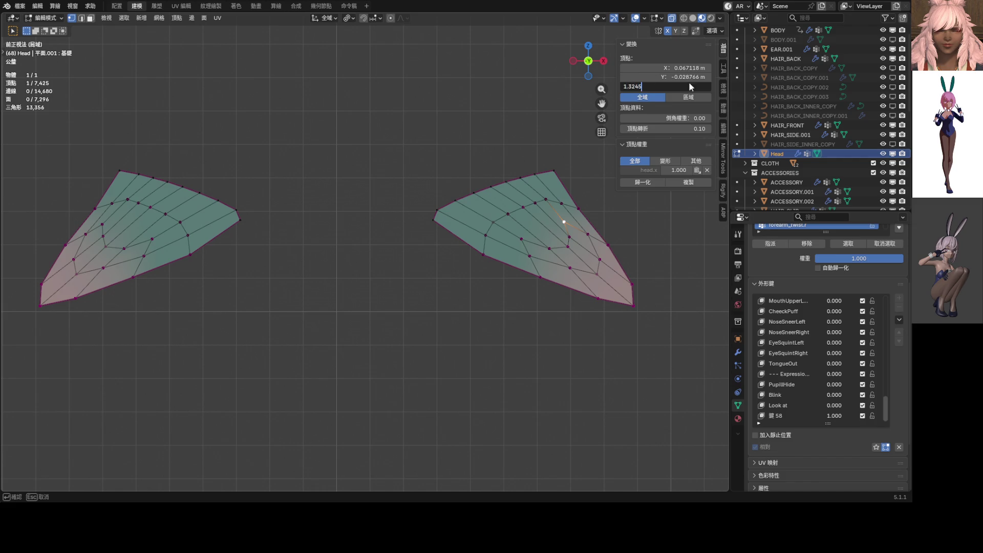
pyautogui.press('Return')
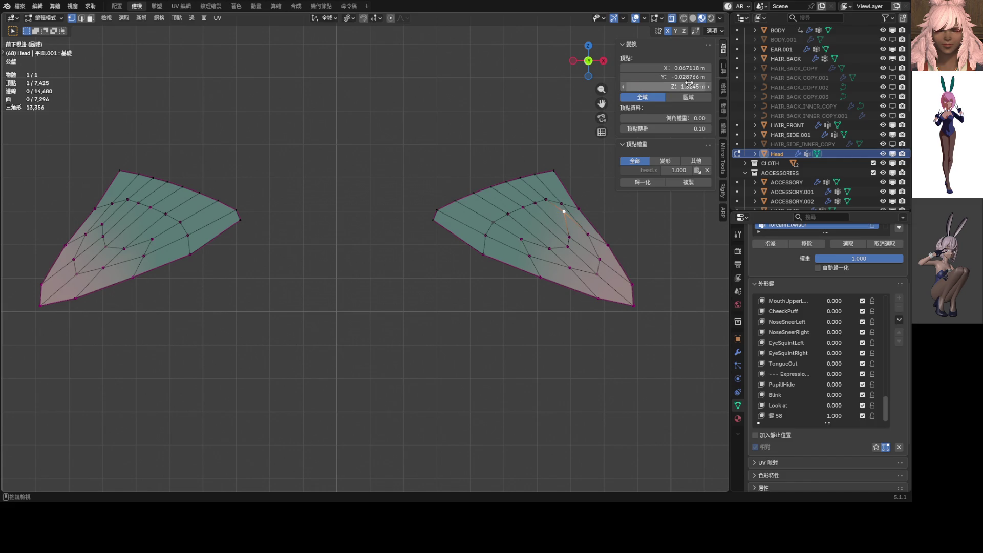
pyautogui.scroll(-3, 388, 233)
pyautogui.scroll(1, 388, 233)
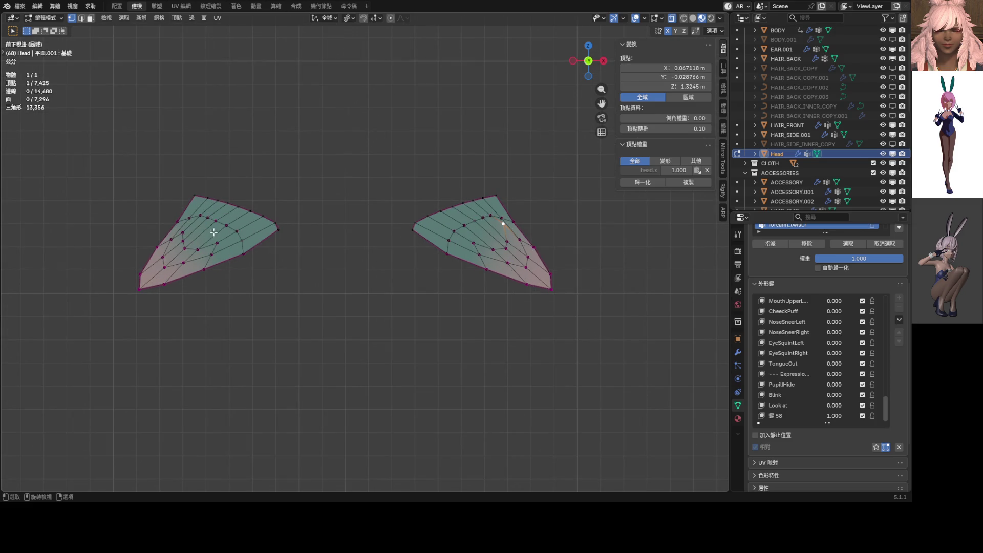
# Remove a test edge between the paired vertices and show the Object properties.
pyautogui.click(186, 233)
pyautogui.keyDown('shift'); pyautogui.click(503, 223); pyautogui.keyUp('shift')
pyautogui.press('f')
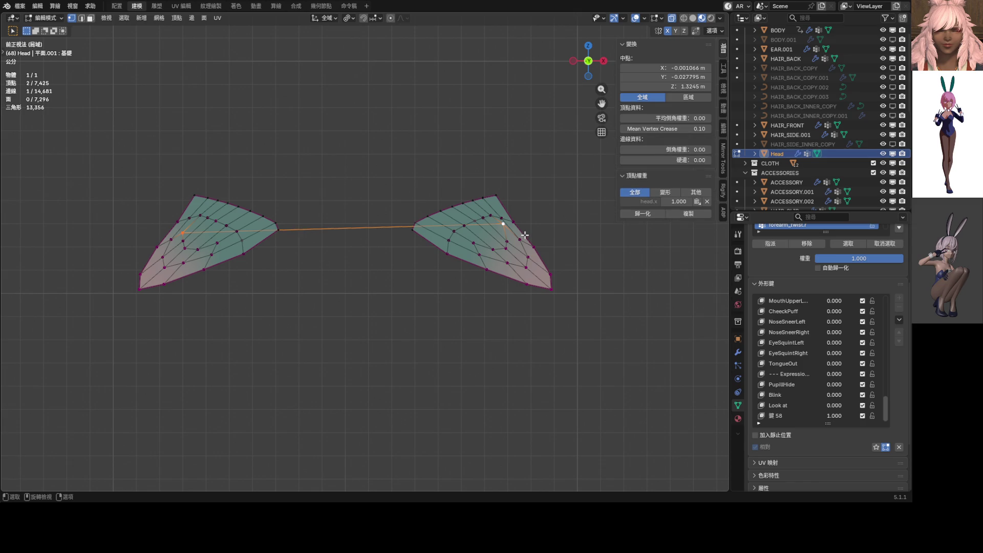
pyautogui.hotkey('ctrl', 'z')
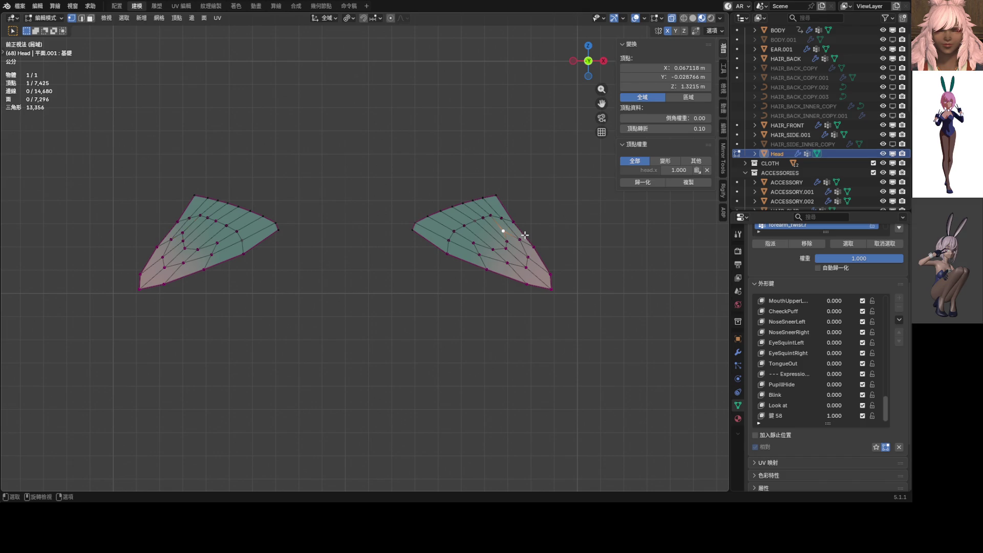
pyautogui.click(738, 338)
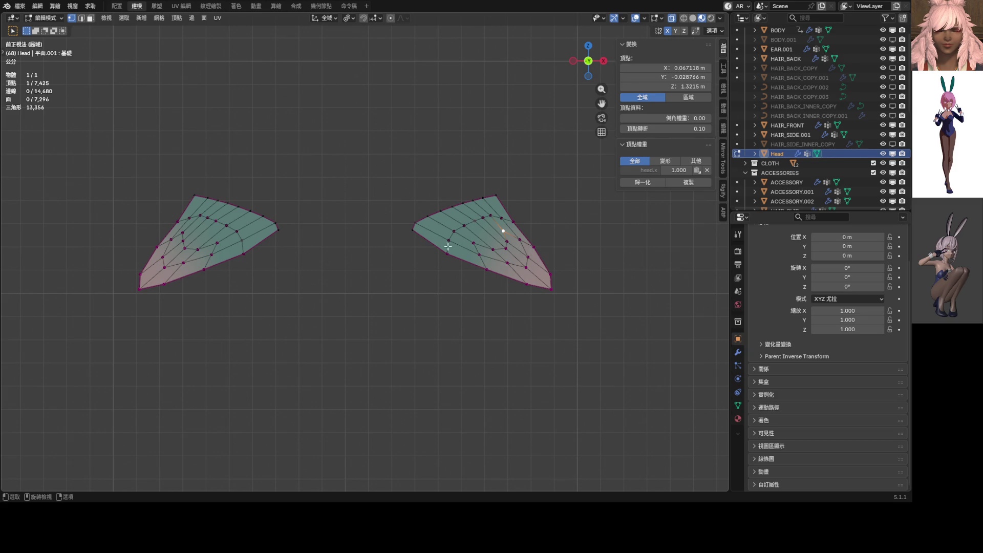
pyautogui.moveTo(58, 169); pyautogui.dragTo(297, 307)
# Box-select both wing meshes and toggle the Face Orientation overlay on and off.
pyautogui.moveTo(336, 141); pyautogui.dragTo(593, 354)
pyautogui.keyDown('shift'); pyautogui.moveTo(17, 151); pyautogui.dragTo(245, 319); pyautogui.keyUp('shift')
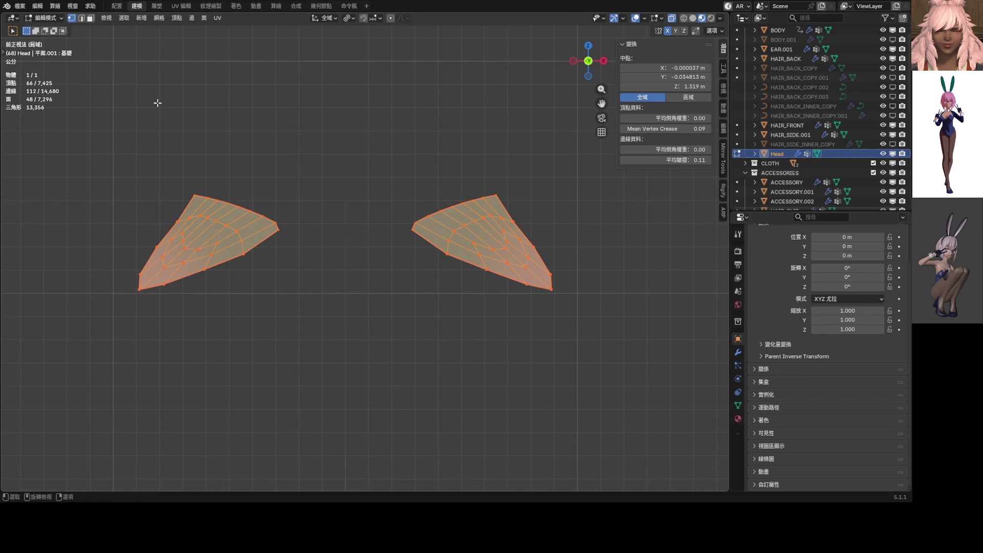
pyautogui.click(161, 19)
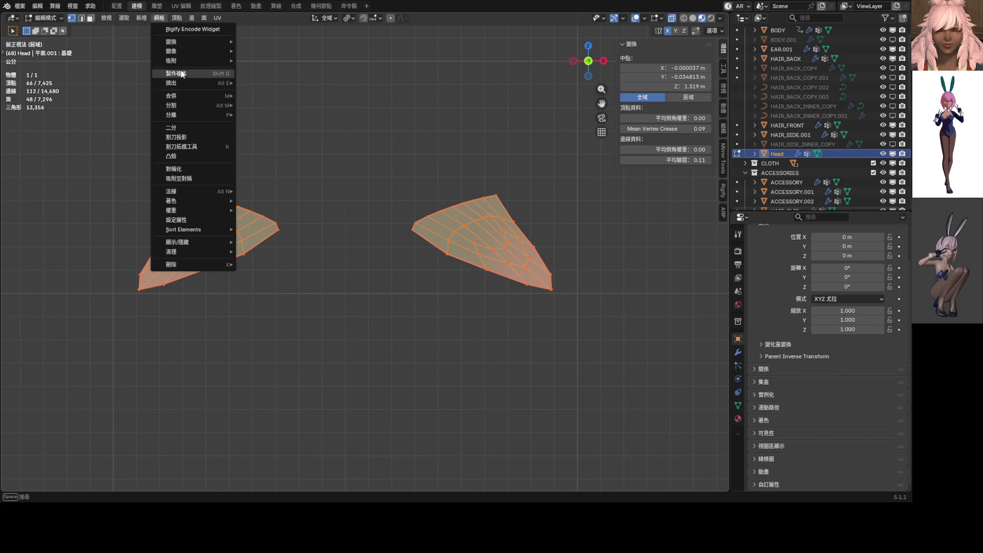
pyautogui.moveTo(180, 37)
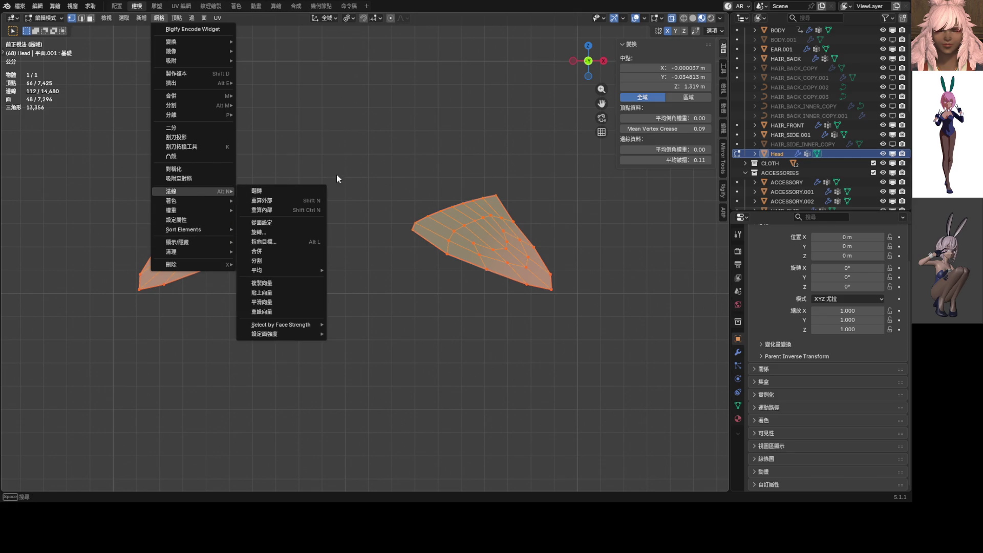
pyautogui.click(581, 238)
pyautogui.click(581, 238)
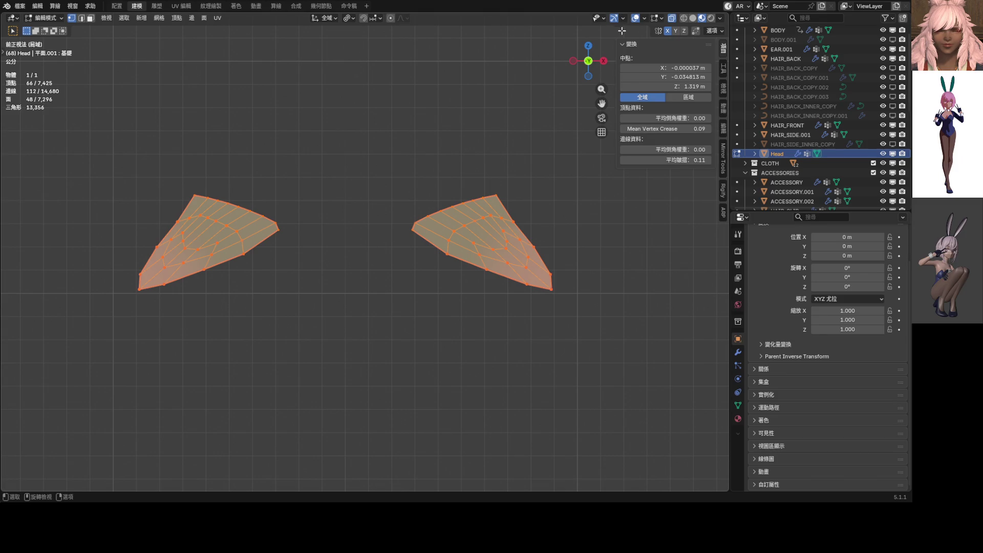
# Snap both meshes to symmetry, mirroring 30 vertices.
pyautogui.click(159, 18)
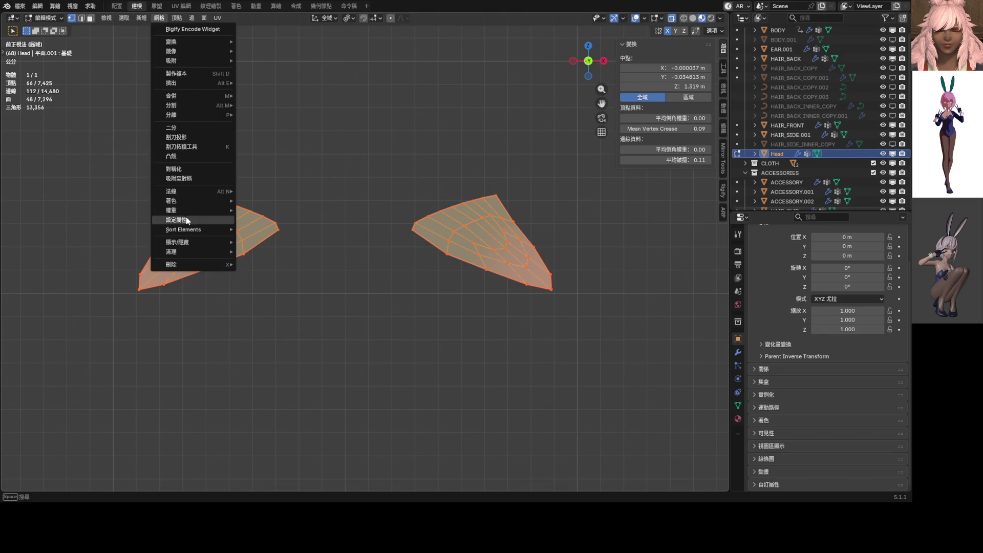
pyautogui.click(187, 179)
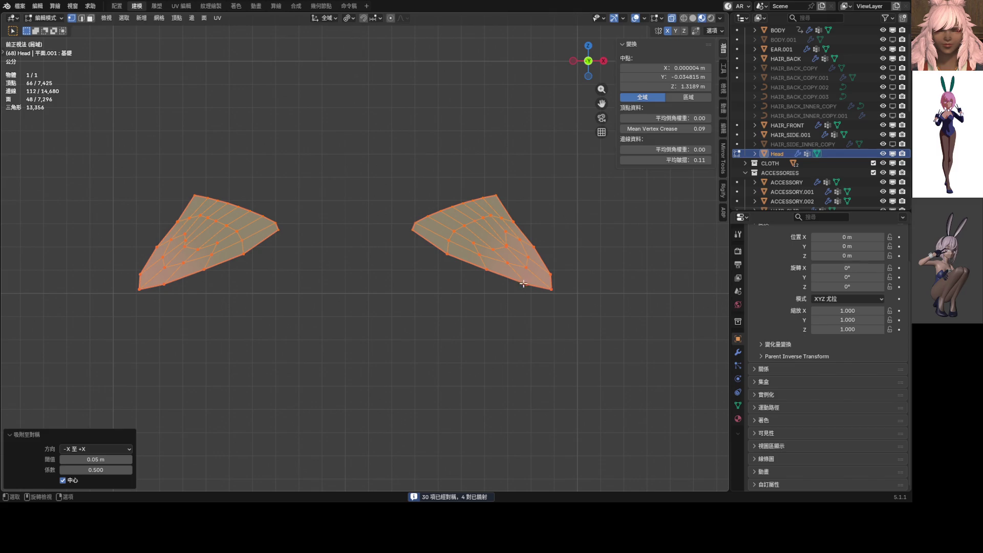
pyautogui.click(509, 244)
# Nudge one right-mesh vertex, then trial-move mirrored vertices on both meshes without keeping the changes.
pyautogui.press('g')
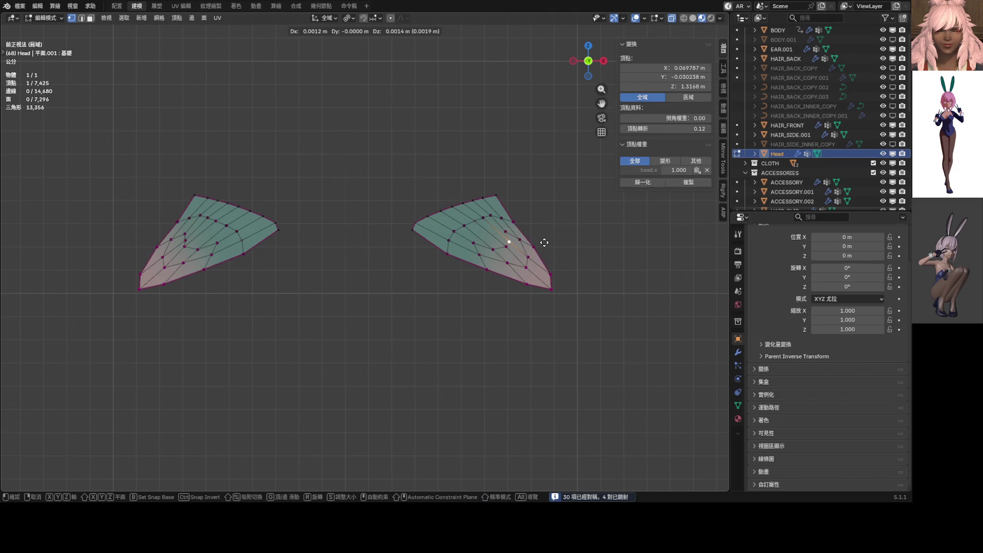
pyautogui.click(544, 242)
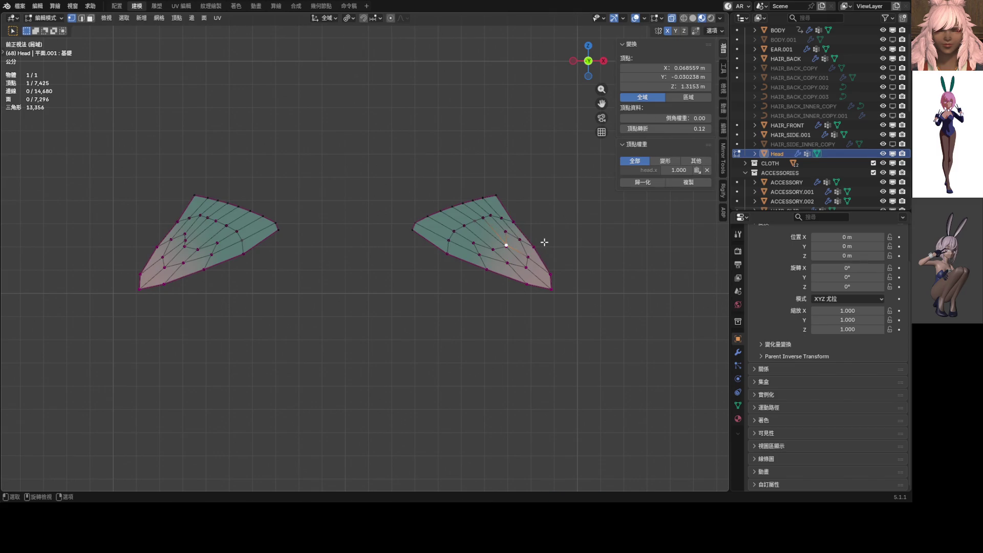
pyautogui.click(507, 251)
pyautogui.press('g')
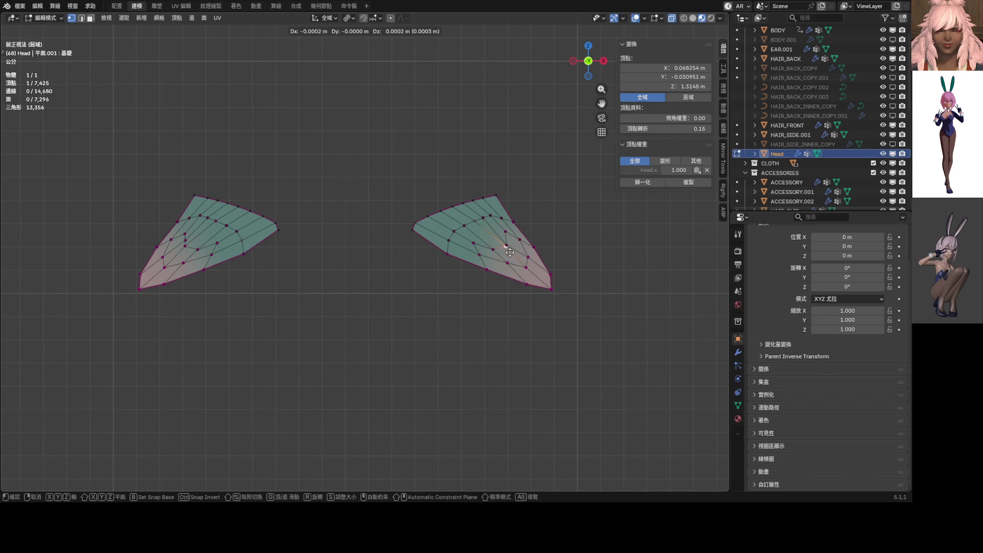
pyautogui.press('Escape')
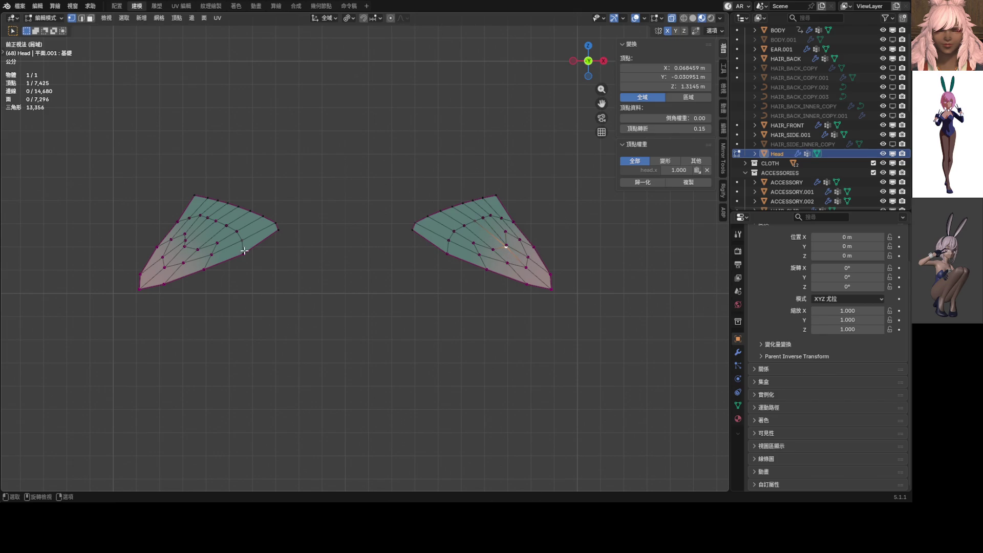
pyautogui.click(186, 240)
pyautogui.press('g')
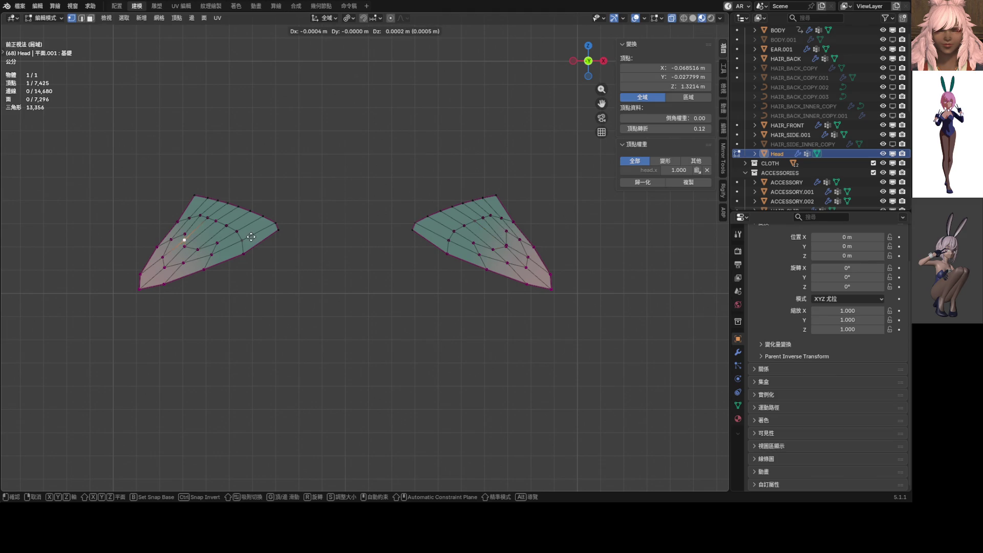
pyautogui.press('Escape')
pyautogui.click(508, 245)
pyautogui.press('g')
pyautogui.press('Escape')
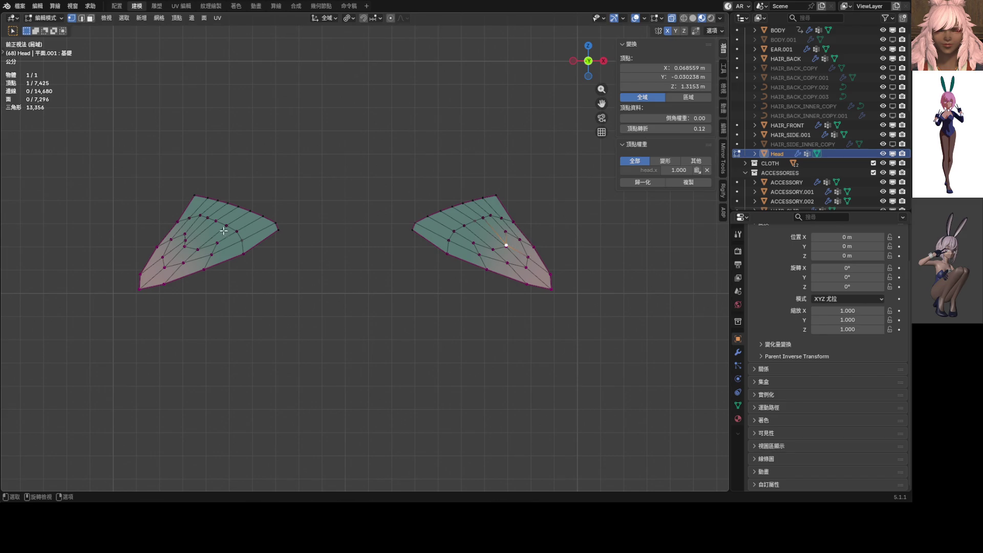
pyautogui.click(185, 240)
pyautogui.press('g')
pyautogui.press('Escape')
# Compare coordinates of mirrored left and right vertex pairs, slightly moving one left-mesh vertex.
pyautogui.click(508, 233)
pyautogui.click(187, 240)
pyautogui.click(185, 234)
pyautogui.click(507, 231)
pyautogui.click(185, 234)
pyautogui.press('g')
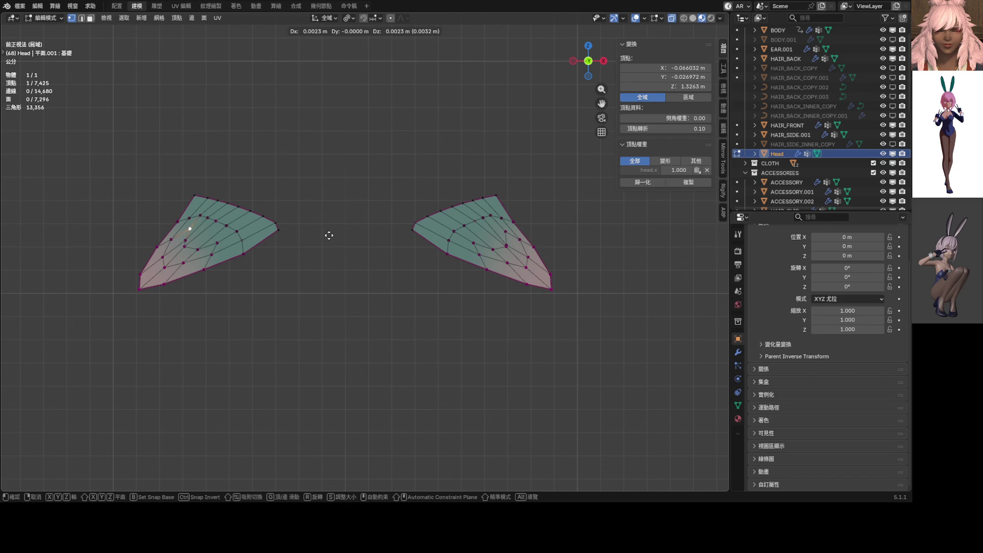
pyautogui.press('Escape')
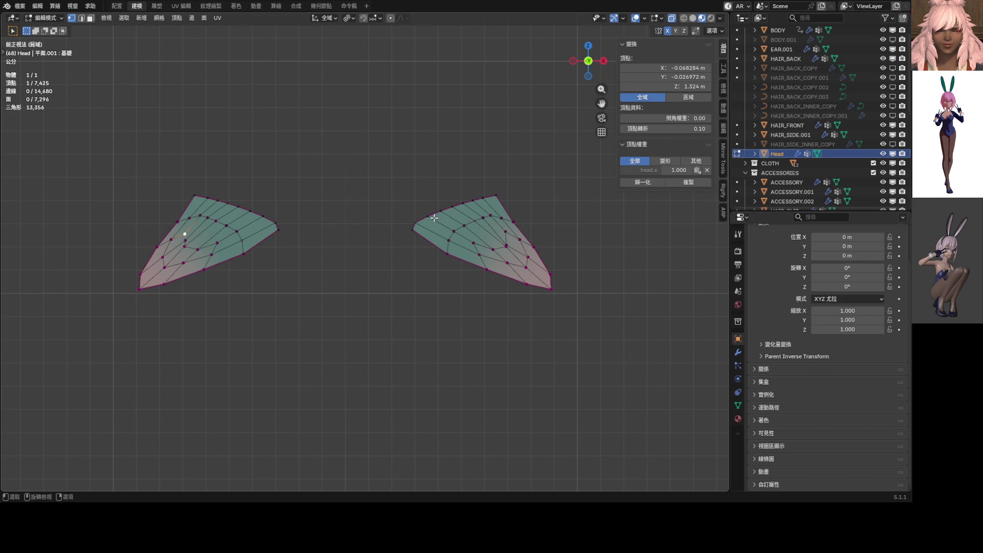
pyautogui.click(519, 242)
pyautogui.press('g')
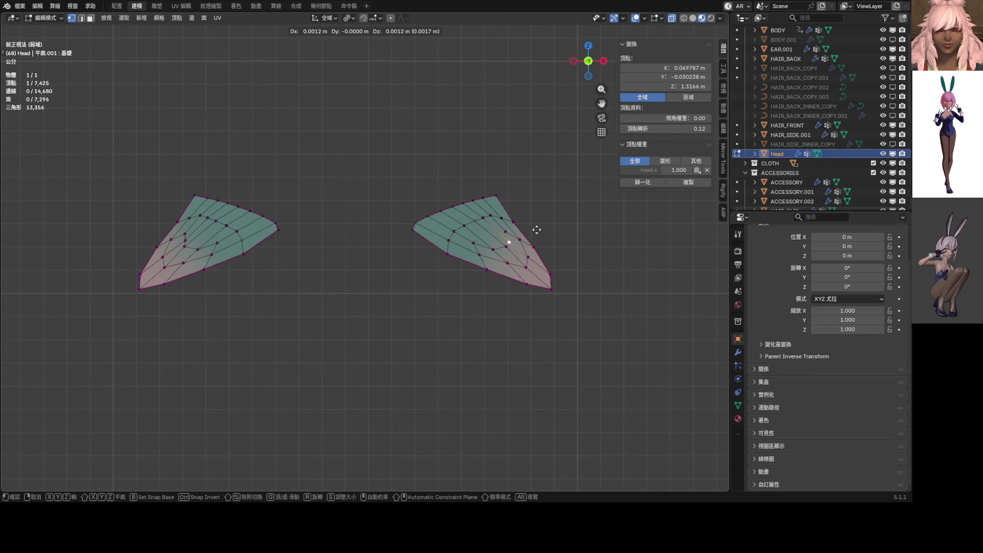
pyautogui.press('Escape')
pyautogui.click(187, 236)
pyautogui.click(184, 240)
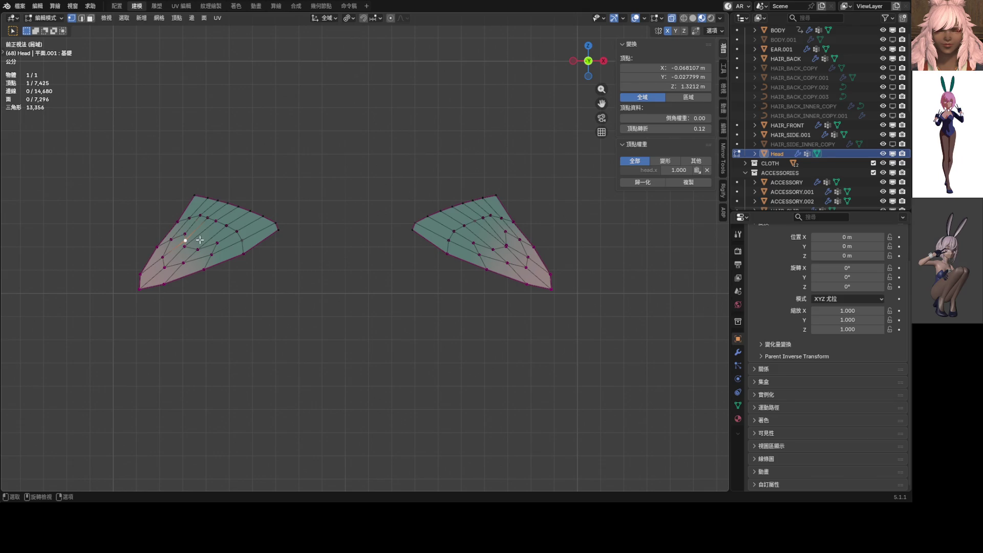
pyautogui.press('g')
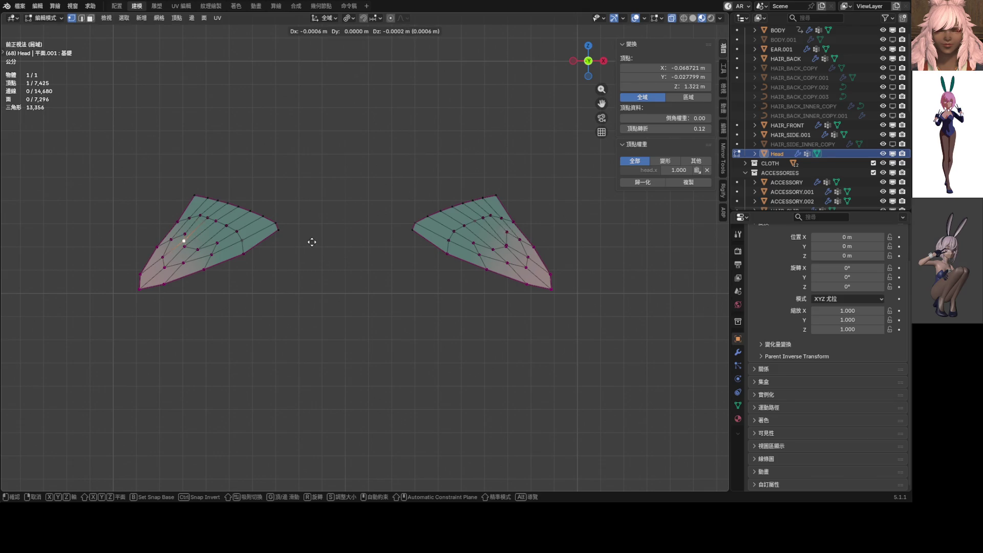
pyautogui.click(313, 243)
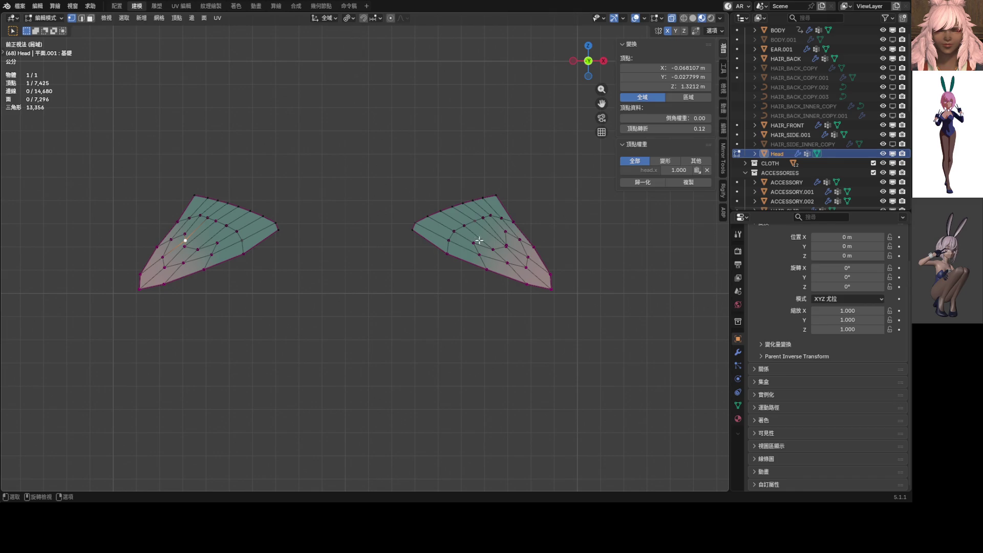
# Set the mirrored right-mesh vertex's Z coordinate to 1.324 m in the N panel.
pyautogui.click(187, 234)
pyautogui.click(505, 231)
pyautogui.doubleClick(678, 87)
pyautogui.write('1.324')
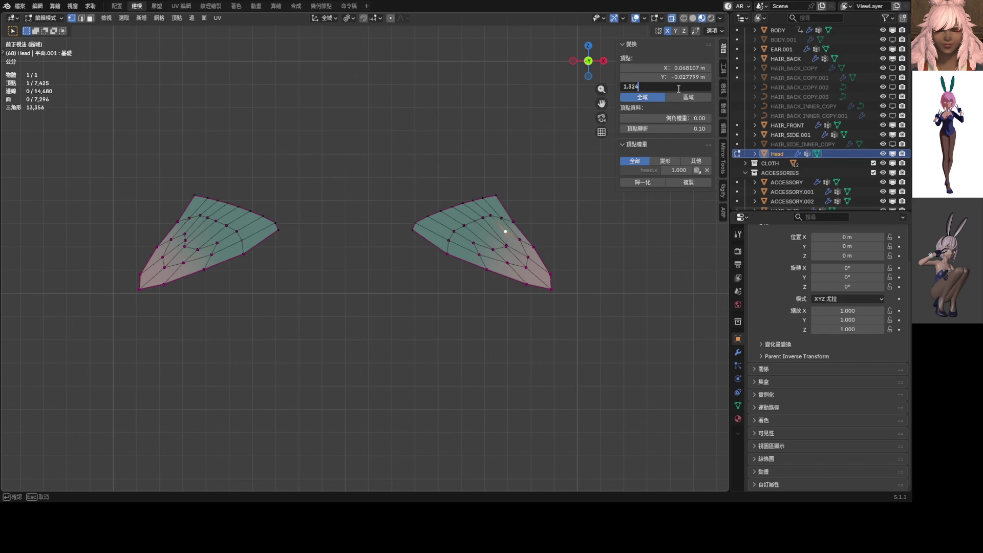
pyautogui.press('Return')
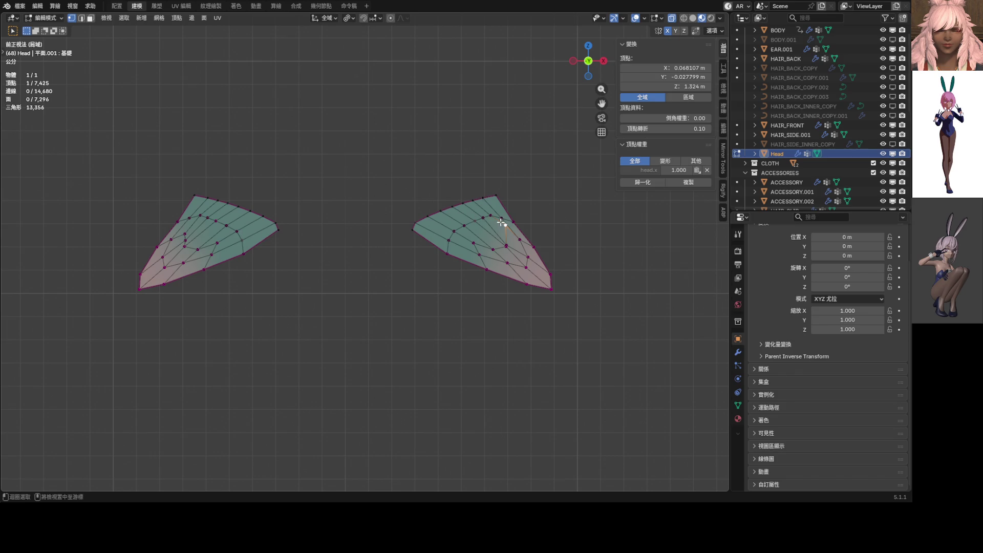
pyautogui.keyDown('alt'); pyautogui.click(499, 217); pyautogui.keyUp('alt')
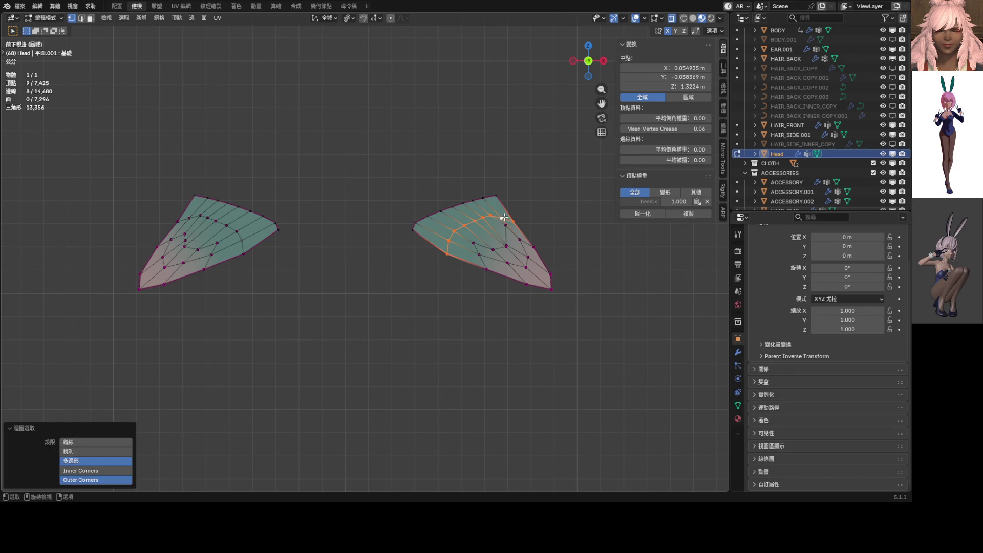
pyautogui.moveTo(513, 239)
pyautogui.mouseDown(button='middle')
pyautogui.moveTo(341, 237)
pyautogui.moveTo(465, 225)
pyautogui.mouseUp(button='middle')
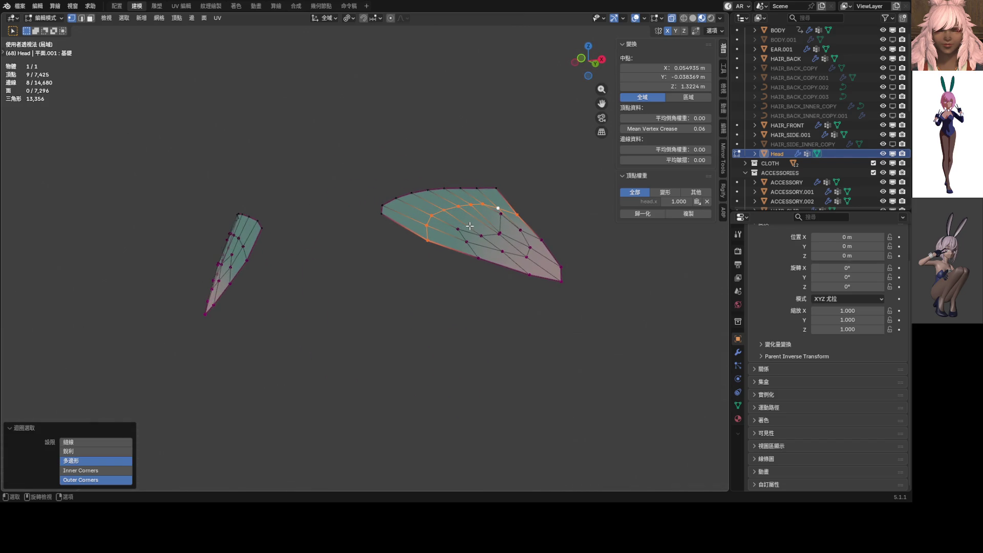
pyautogui.press('KP_1')
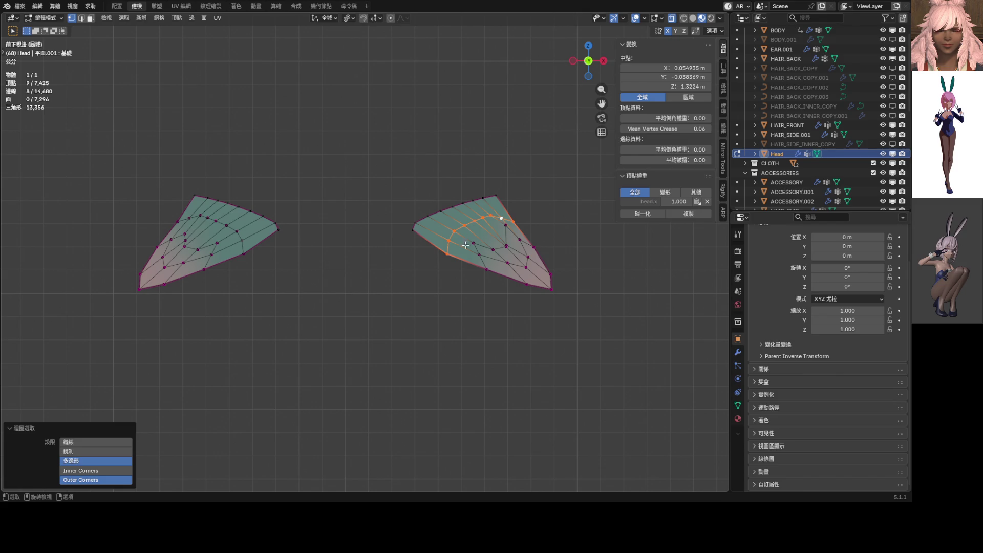
pyautogui.click(447, 253)
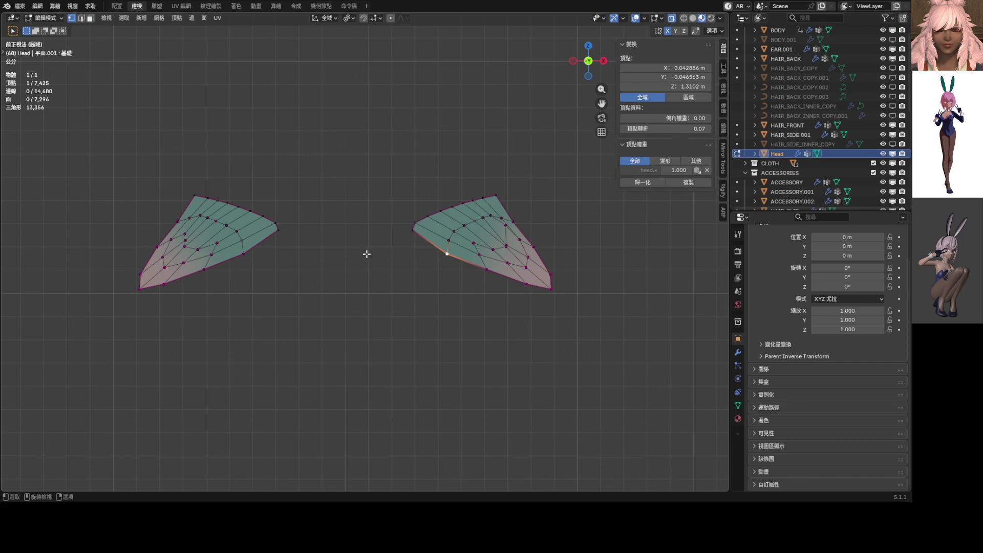
# Compare N-panel coordinates of several mirrored vertex pairs on the left and right meshes.
pyautogui.click(250, 251)
pyautogui.click(510, 241)
pyautogui.click(506, 240)
pyautogui.click(507, 245)
pyautogui.click(155, 247)
pyautogui.click(533, 248)
pyautogui.click(173, 241)
pyautogui.click(519, 239)
pyautogui.click(505, 228)
pyautogui.click(187, 241)
# Set a right-mesh vertex's Z to 1.3212 m, then drag a nearby vertex slightly lower.
pyautogui.click(505, 243)
pyautogui.click(682, 87)
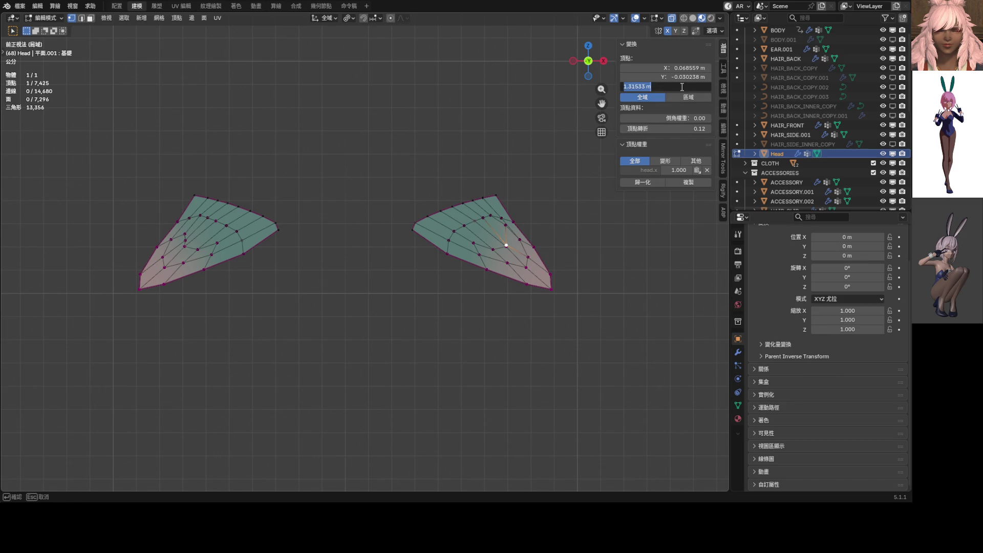
pyautogui.write('1.3212')
pyautogui.press('Return')
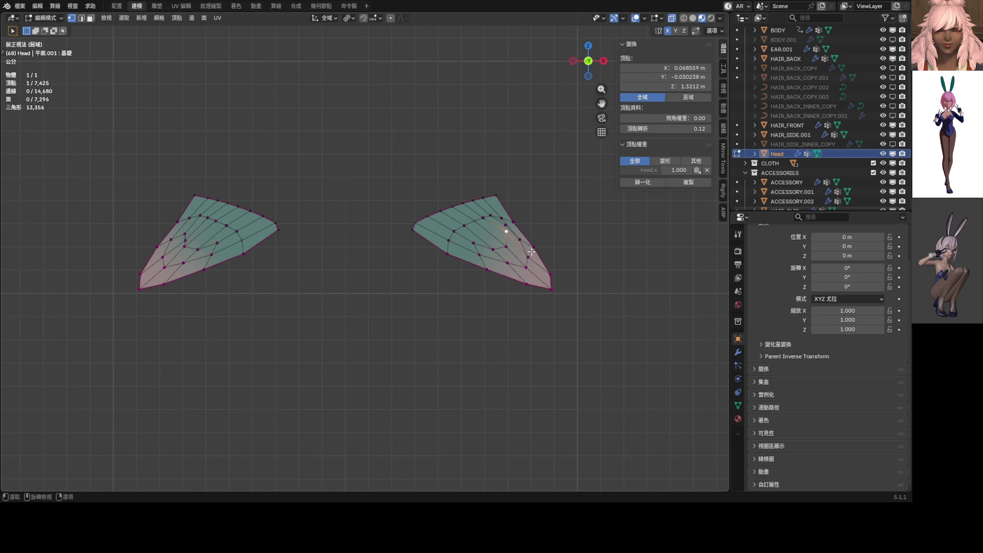
pyautogui.moveTo(506, 240); pyautogui.dragTo(507, 255)
# Check more mirrored vertex pairs, then select the whole left eyeshadow mesh island.
pyautogui.click(190, 247)
pyautogui.click(509, 248)
pyautogui.click(200, 250)
pyautogui.click(495, 250)
pyautogui.click(223, 245)
pyautogui.click(215, 256)
pyautogui.click(479, 255)
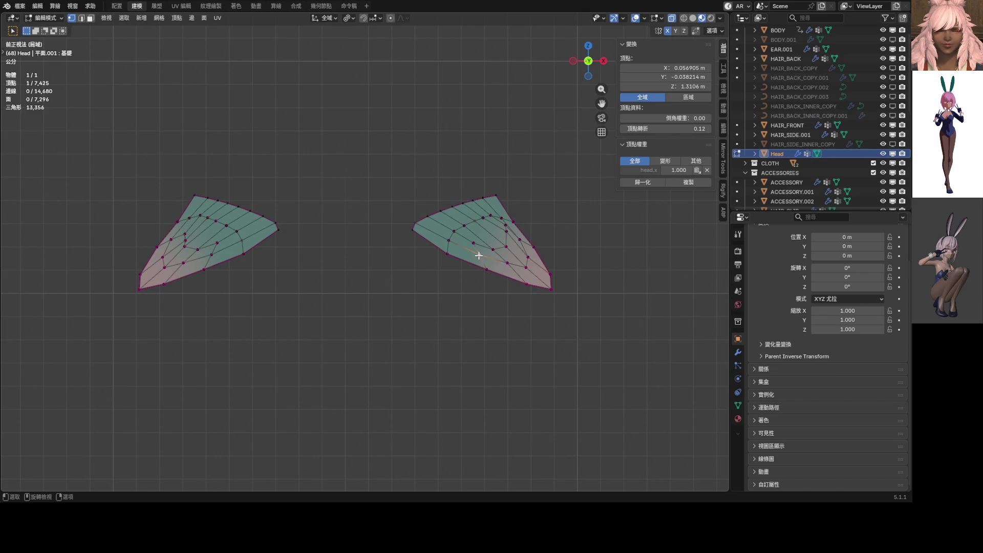
pyautogui.click(207, 265)
pyautogui.hotkey('ctrl', 'l')
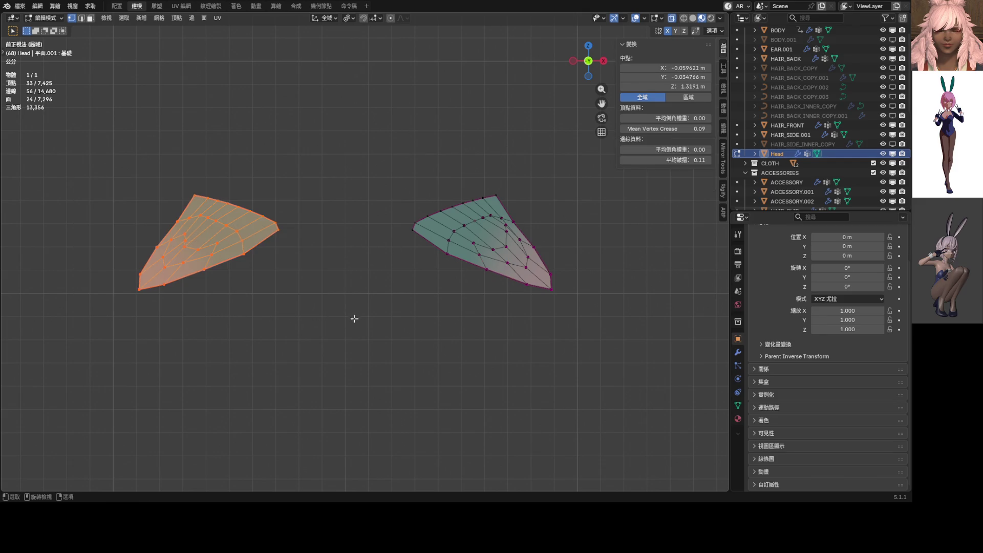
# Add the right island and run Mesh > Snap to Symmetry, mirroring 31 vertices -X to +X.
pyautogui.press('a')
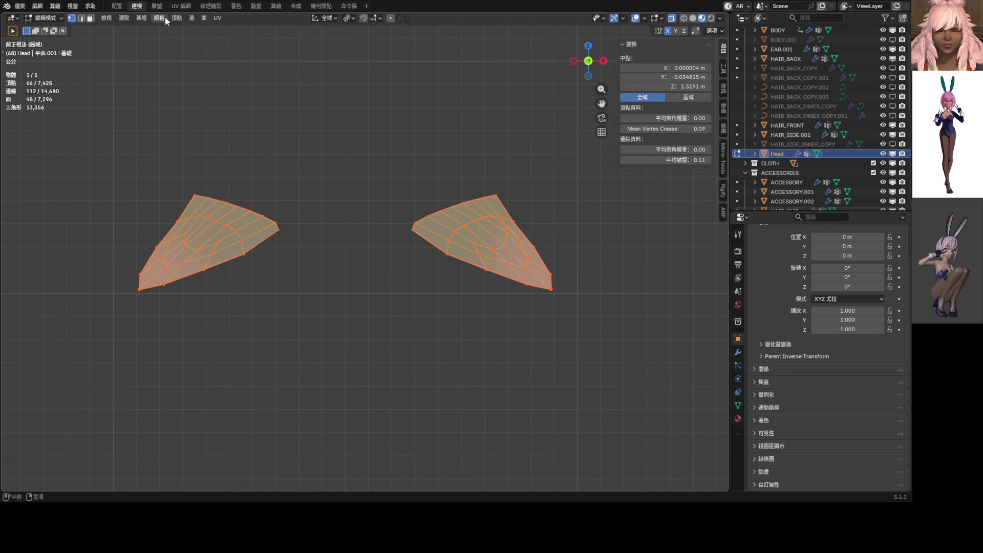
pyautogui.click(164, 18)
pyautogui.click(186, 179)
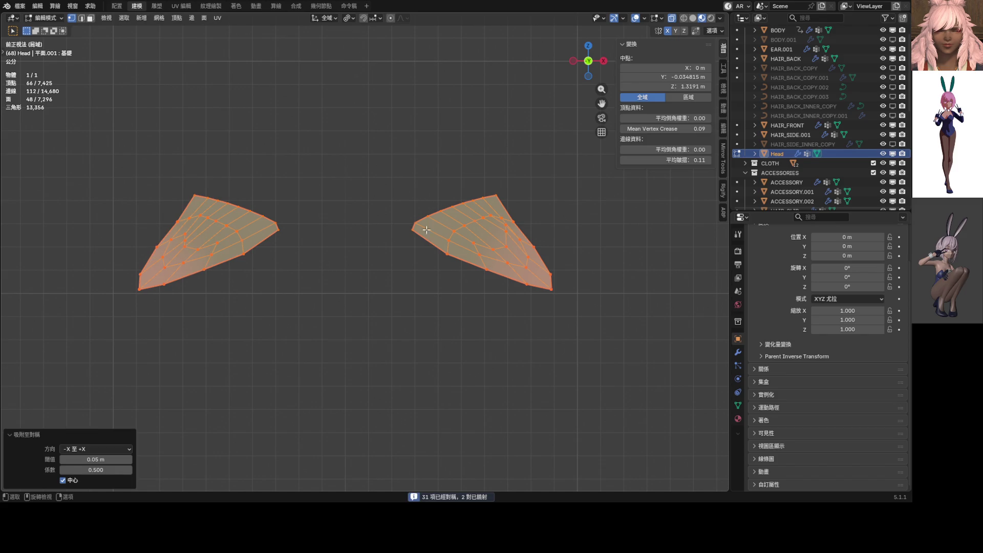
pyautogui.click(453, 231)
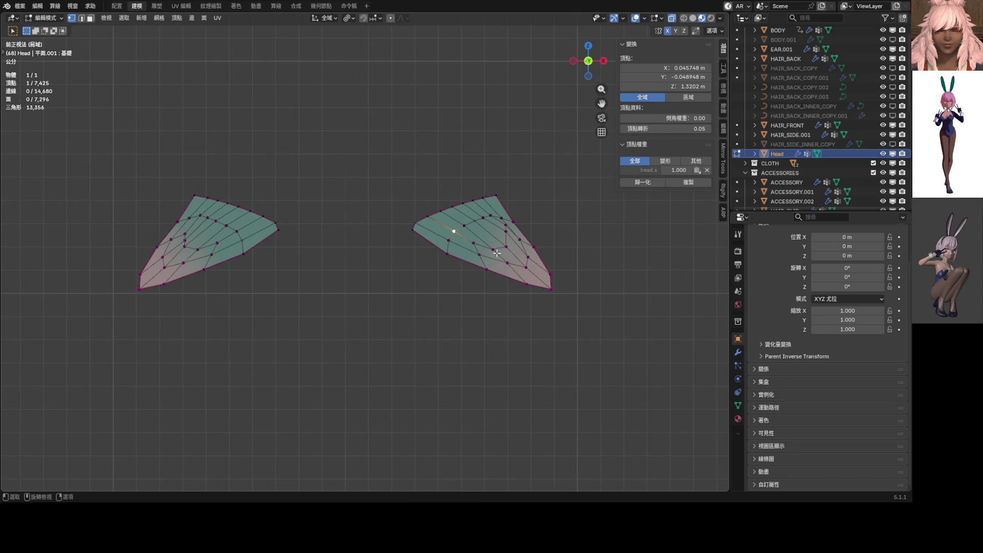
# Reposition the top vertex of the right eyeshadow mesh through a series of small moves.
pyautogui.click(505, 218)
pyautogui.press('g')
pyautogui.click(517, 210)
pyautogui.press('g')
pyautogui.click(506, 222)
pyautogui.click(500, 215)
pyautogui.press('g')
pyautogui.click(491, 217)
pyautogui.press('g')
pyautogui.click(474, 217)
pyautogui.press('g')
pyautogui.click(464, 223)
pyautogui.press('g')
pyautogui.click(451, 228)
pyautogui.press('g')
pyautogui.click(447, 236)
pyautogui.press('g')
pyautogui.click(442, 253)
# Pull another right-mesh vertex up and rightward to form the wing's tip.
pyautogui.click(419, 225)
pyautogui.press('g')
pyautogui.click(410, 220)
pyautogui.press('g')
pyautogui.click(429, 212)
pyautogui.press('g')
pyautogui.click(434, 206)
pyautogui.press('g')
pyautogui.click(440, 201)
pyautogui.press('g')
pyautogui.click(454, 196)
pyautogui.press('g')
pyautogui.click(450, 194)
pyautogui.press('g')
pyautogui.click(476, 195)
pyautogui.press('g')
pyautogui.click(481, 193)
pyautogui.press('g')
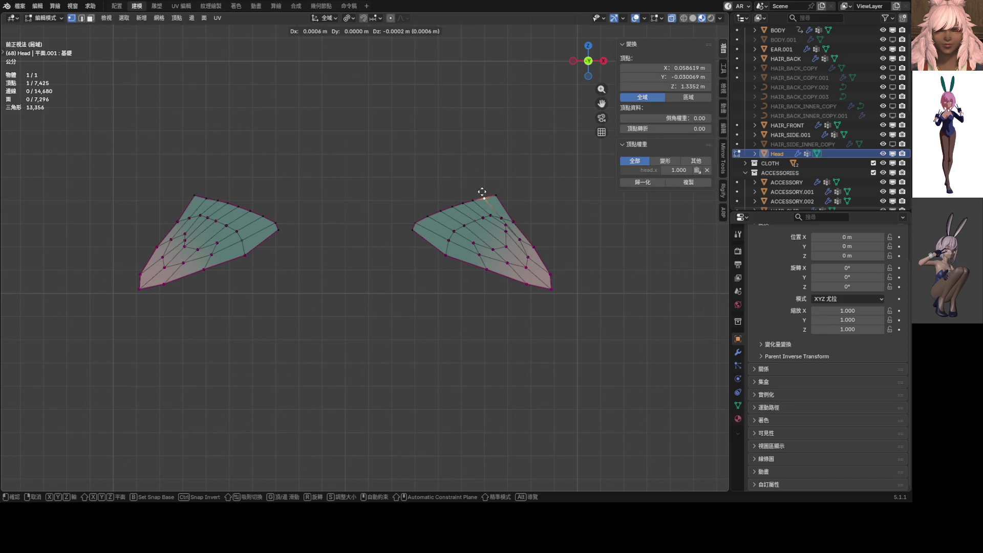
pyautogui.click(481, 193)
pyautogui.press('g')
pyautogui.click(508, 193)
# Move a mid vertex inward, then slide it down and left along its edge.
pyautogui.click(505, 224)
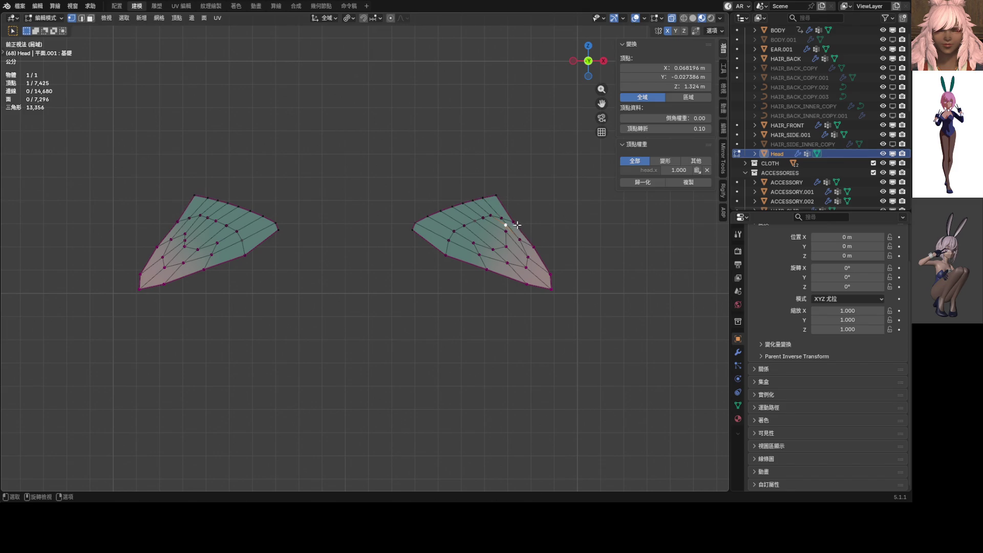
pyautogui.press('g')
pyautogui.click(509, 227)
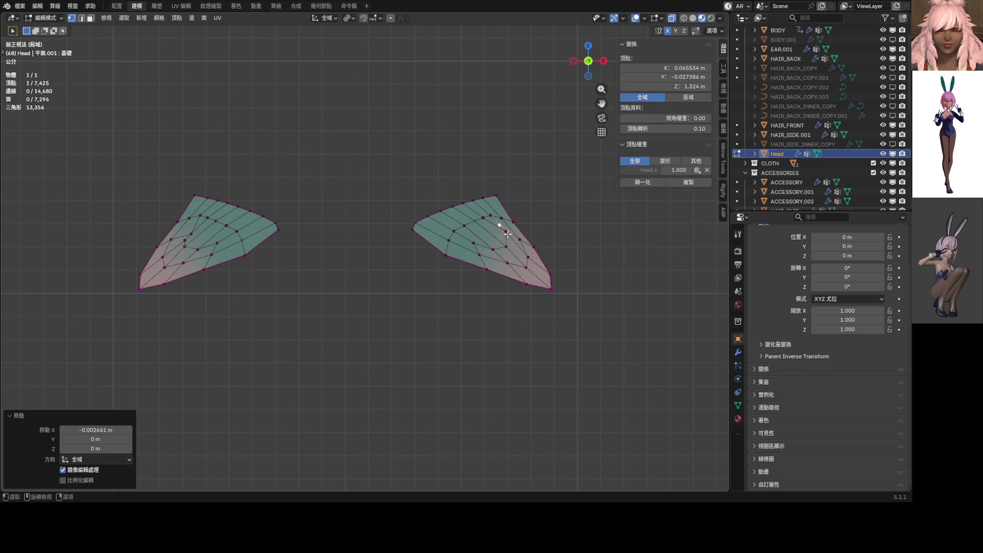
pyautogui.hotkey('shift', 'v')
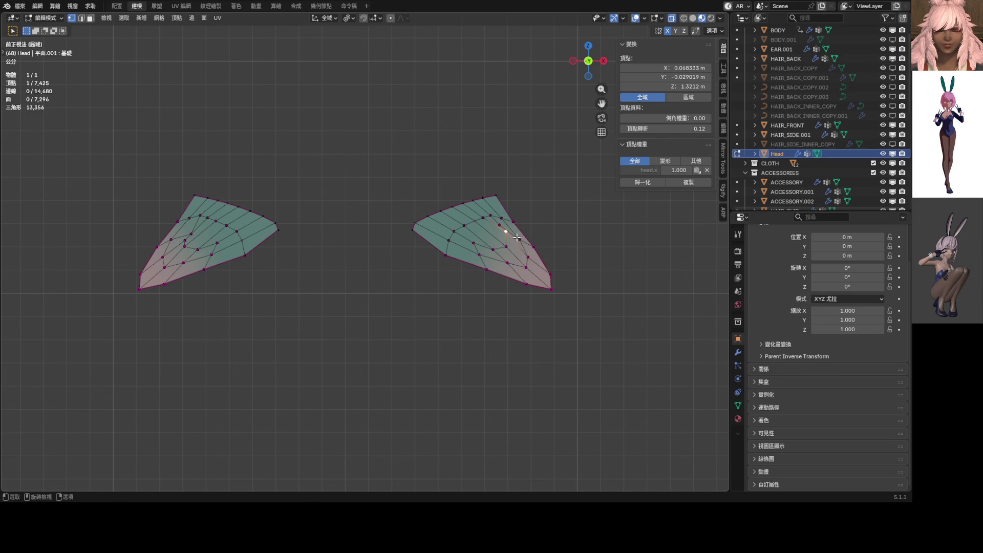
pyautogui.press('g')
pyautogui.click(493, 248)
pyautogui.press('g')
pyautogui.rightClick(484, 248)
pyautogui.press('g')
pyautogui.press('g')
pyautogui.click(510, 261)
pyautogui.press('g')
pyautogui.rightClick(509, 260)
# Nudge two lower vertices on the right piece outward, cancelling other trial moves.
pyautogui.click(527, 274)
pyautogui.press('g')
pyautogui.rightClick(521, 272)
pyautogui.click(527, 265)
pyautogui.press('g')
pyautogui.click(531, 260)
pyautogui.press('g')
pyautogui.rightClick(527, 250)
pyautogui.click(520, 239)
pyautogui.press('g')
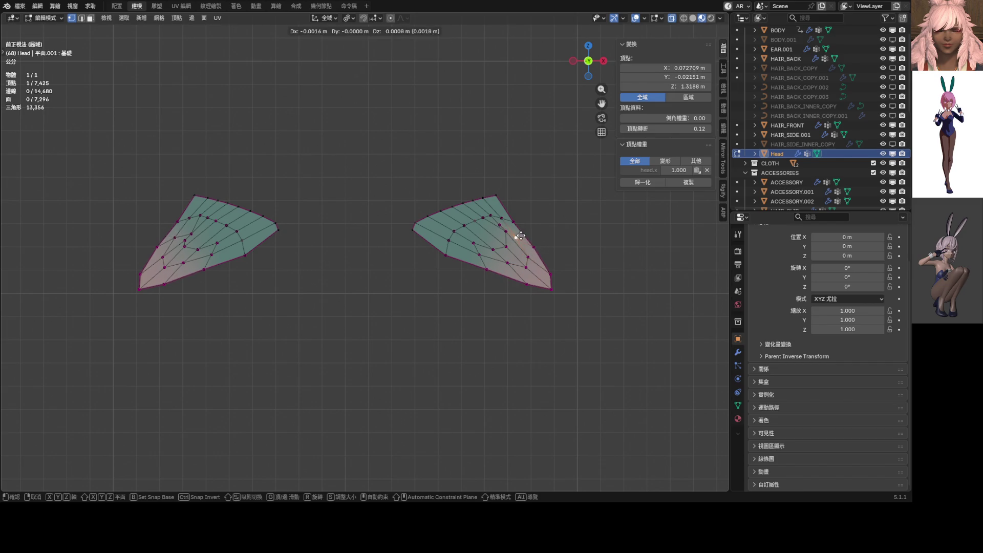
pyautogui.rightClick(522, 237)
pyautogui.click(533, 247)
pyautogui.press('g')
pyautogui.click(546, 255)
# Try moving the bottom corner and a lower-edge vertex, keeping them unchanged, and orbit to inspect.
pyautogui.click(551, 289)
pyautogui.press('g')
pyautogui.rightClick(552, 267)
pyautogui.press('g')
pyautogui.rightClick(554, 280)
pyautogui.click(521, 281)
pyautogui.press('g')
pyautogui.rightClick(520, 273)
pyautogui.moveTo(528, 272)
pyautogui.mouseDown(button='middle')
pyautogui.moveTo(417, 291)
pyautogui.moveTo(462, 269)
pyautogui.mouseUp(button='middle')
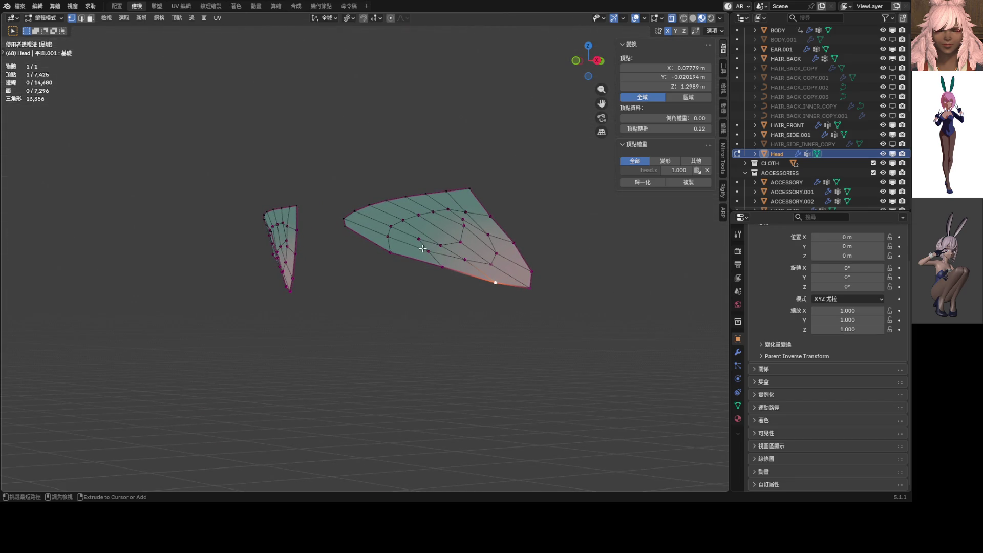
# Switch the eyeshadow mesh into Sculpt Mode with the Relax Slide brush.
pyautogui.hotkey('ctrl', 'Tab')
pyautogui.click(397, 379)
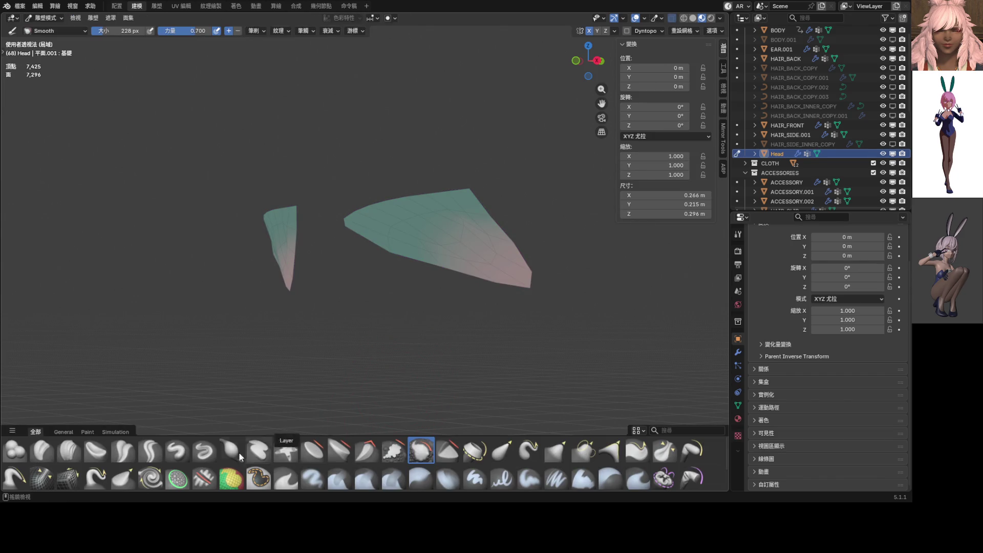
pyautogui.click(68, 477)
# Relax the mesh flow on the first eyeshadow piece, then line up a front view.
pyautogui.moveTo(453, 233)
pyautogui.mouseDown()
pyautogui.moveTo(443, 222)
pyautogui.moveTo(391, 250)
pyautogui.mouseUp()
pyautogui.moveTo(391, 250); pyautogui.dragTo(496, 245, button='middle')
pyautogui.moveTo(258, 241); pyautogui.dragTo(395, 264, button='middle')
pyautogui.moveTo(496, 250); pyautogui.dragTo(497, 250)
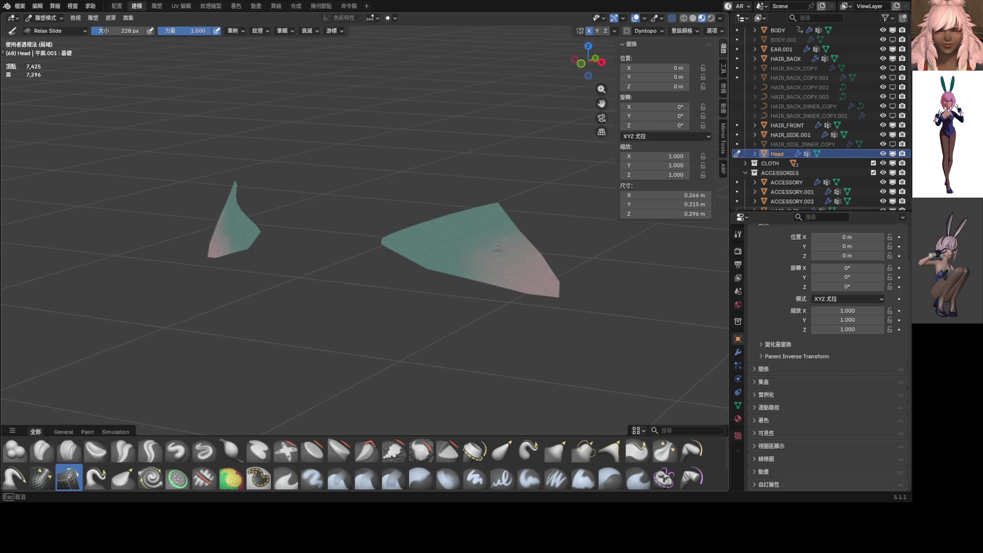
pyautogui.keyDown('alt'); pyautogui.moveTo(467, 228); pyautogui.dragTo(477, 235, button='middle'); pyautogui.keyUp('alt')
pyautogui.scroll(5, 477, 236)
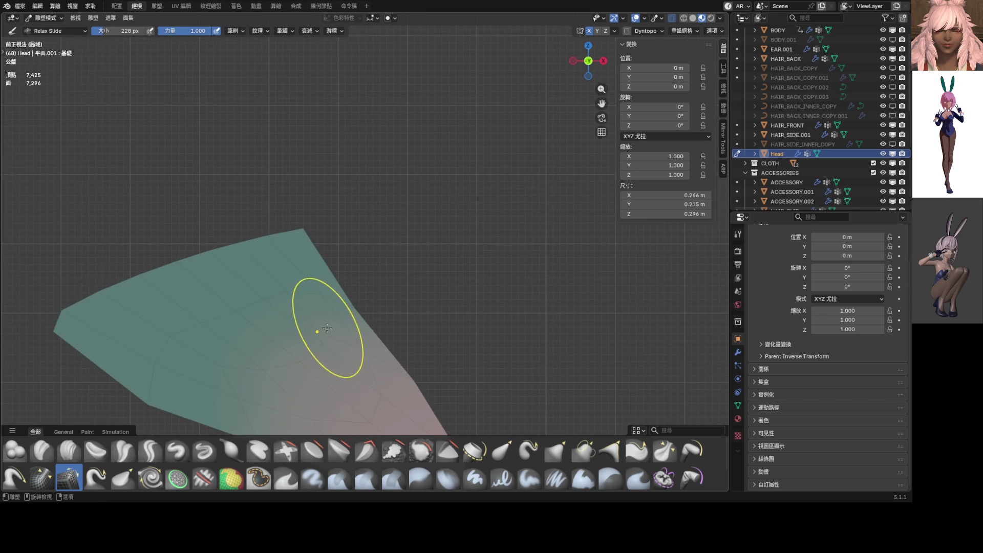
pyautogui.scroll(-3, 333, 330)
pyautogui.keyDown('shift'); pyautogui.moveTo(338, 326); pyautogui.dragTo(363, 321, button='middle'); pyautogui.keyUp('shift')
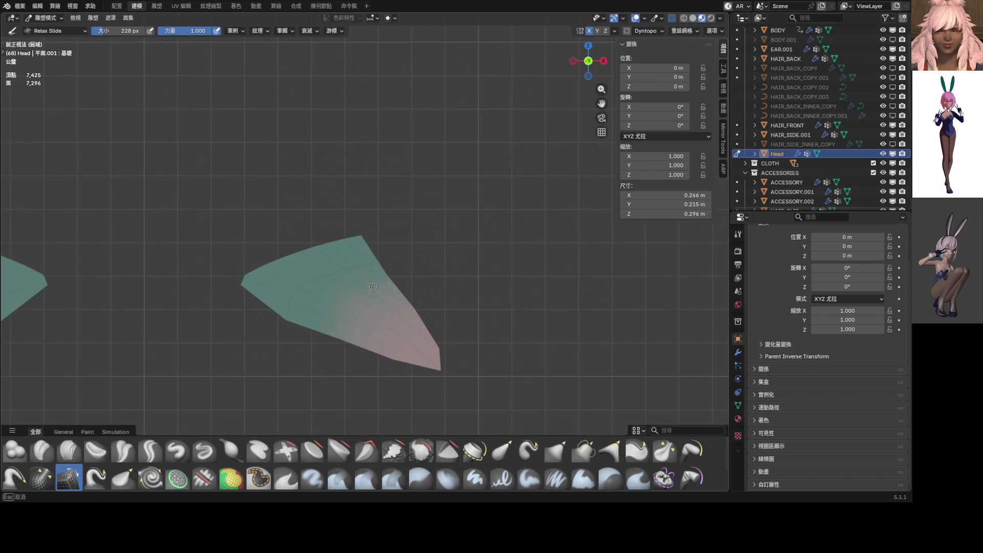
pyautogui.scroll(-3, 389, 271)
pyautogui.scroll(4, 322, 292)
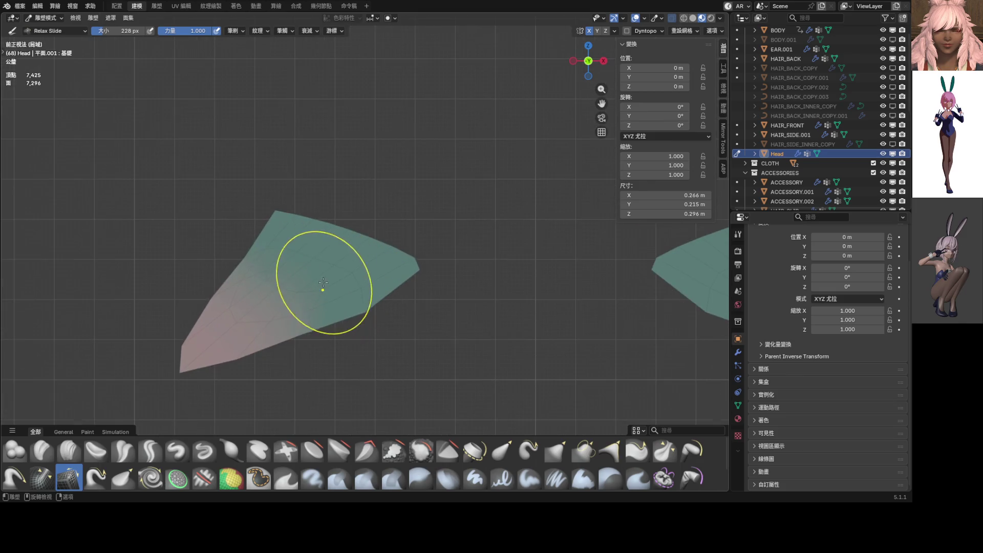
# Relax the left and mirrored eyeshadow pieces, then return to the front view.
pyautogui.moveTo(256, 275); pyautogui.dragTo(268, 277)
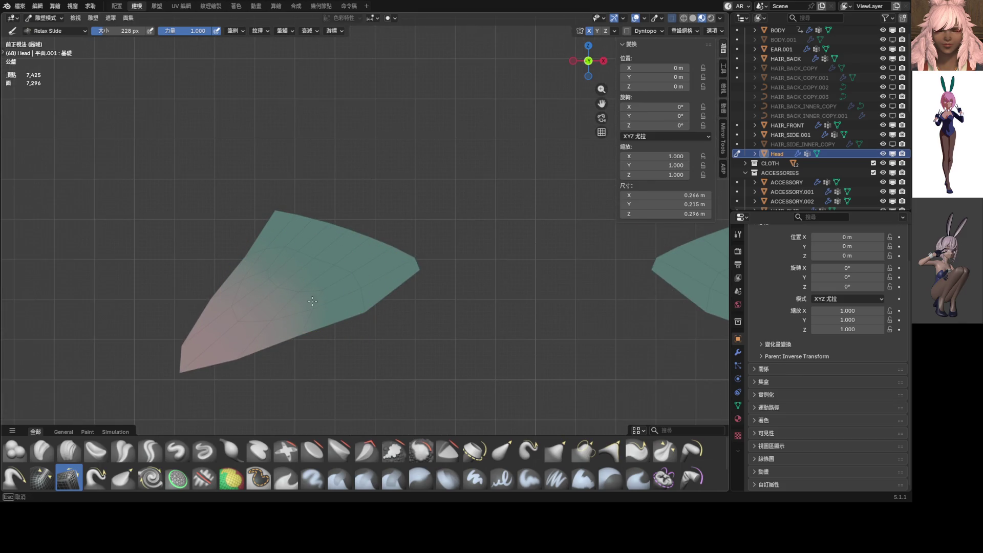
pyautogui.moveTo(327, 287); pyautogui.dragTo(464, 307)
pyautogui.scroll(-3, 526, 307)
pyautogui.keyDown('shift'); pyautogui.moveTo(527, 307); pyautogui.dragTo(340, 307, button='middle'); pyautogui.keyUp('shift')
pyautogui.scroll(3, 340, 308)
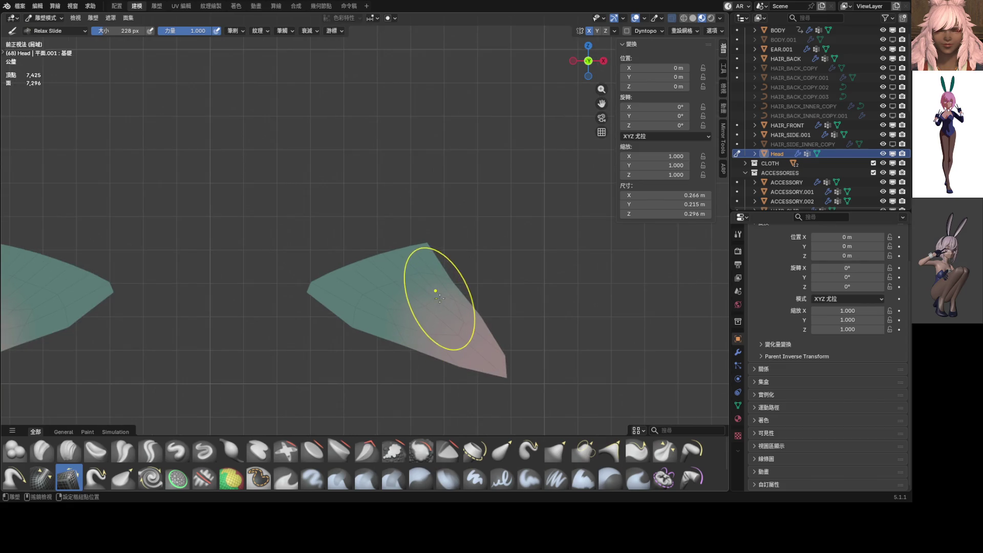
pyautogui.moveTo(434, 293); pyautogui.dragTo(342, 307, button='middle')
pyautogui.moveTo(343, 307); pyautogui.dragTo(329, 317)
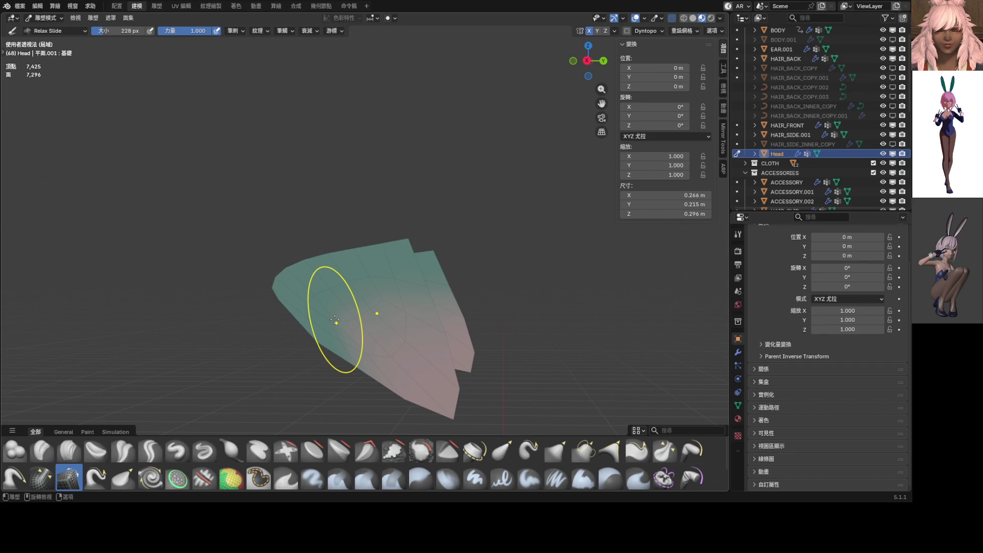
pyautogui.press('KP_1')
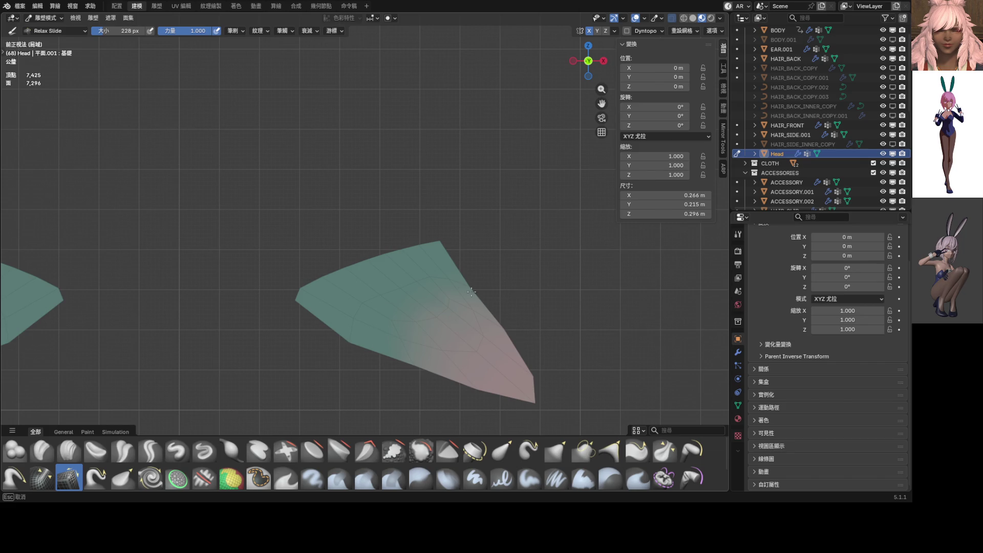
pyautogui.scroll(-3, 481, 277)
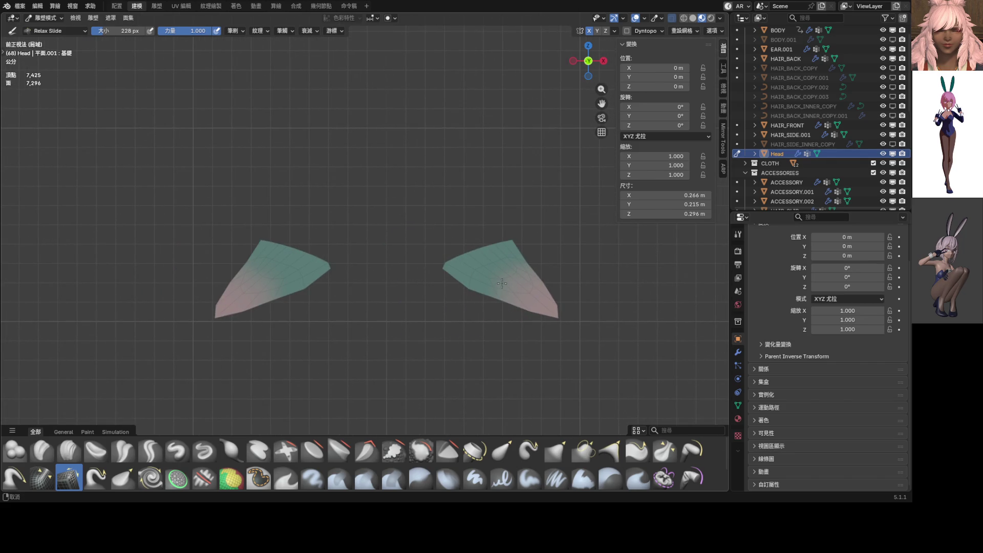
pyautogui.hotkey('ctrl', 'z')
pyautogui.hotkey('ctrl', 'z')
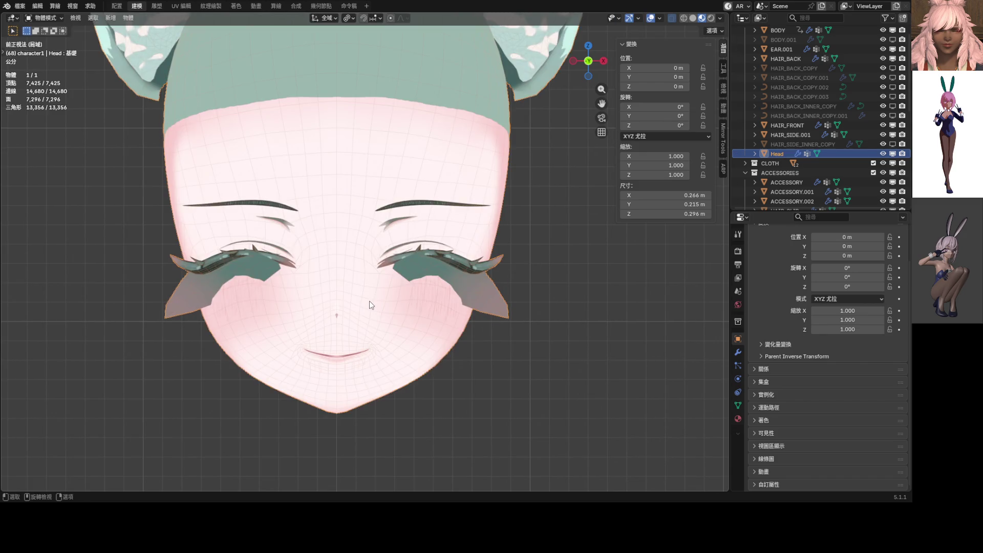
# Enter Edit Mode on the eyeshadow pieces and select all their faces.
pyautogui.press('Tab')
pyautogui.press('a')
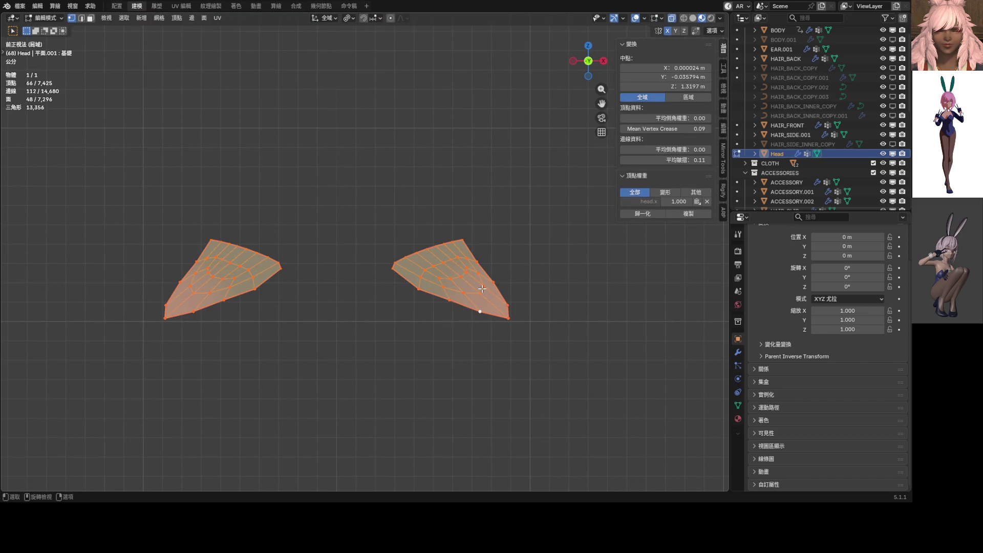
pyautogui.press('s')
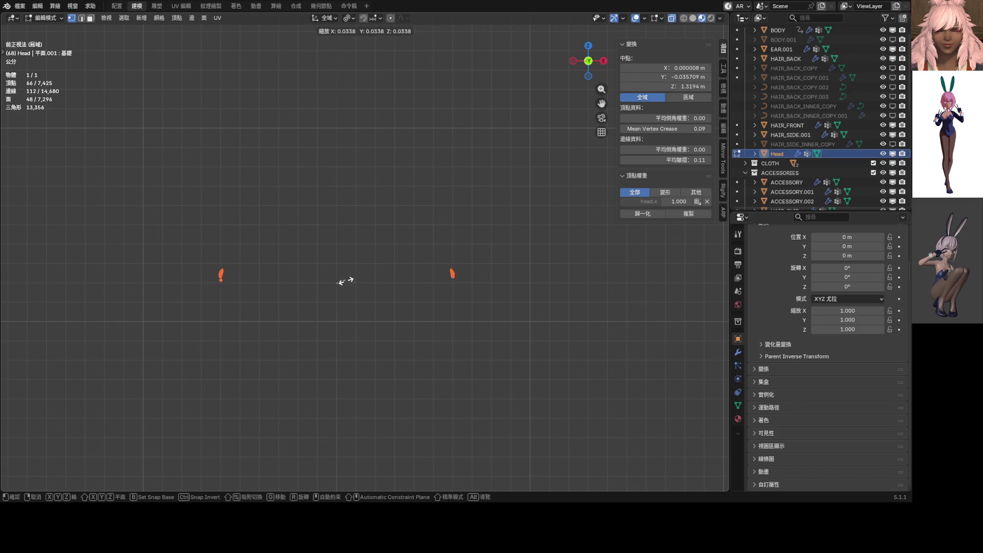
pyautogui.press('Escape')
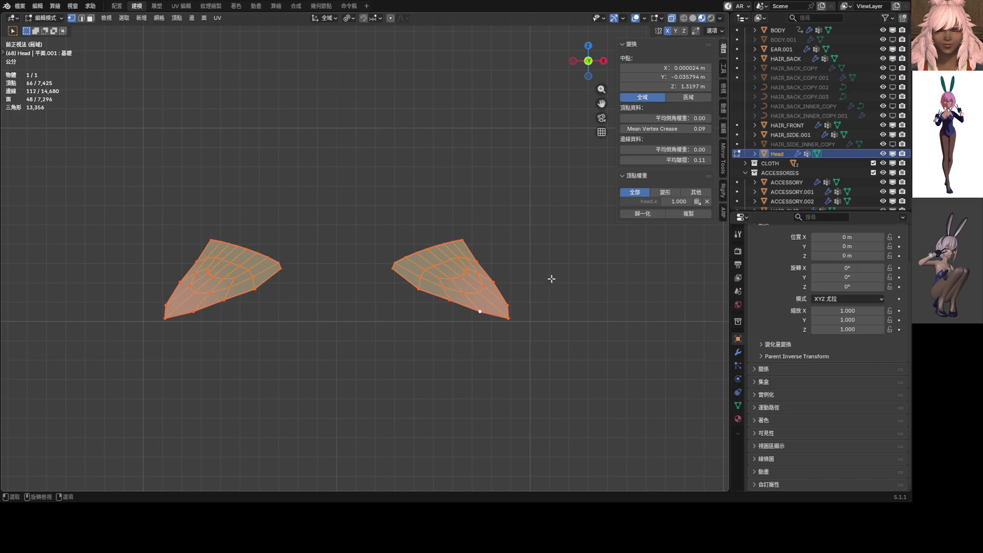
pyautogui.press('s')
pyautogui.press('Escape')
# Set the Transform Pivot Point to Median Point.
pyautogui.click(355, 21)
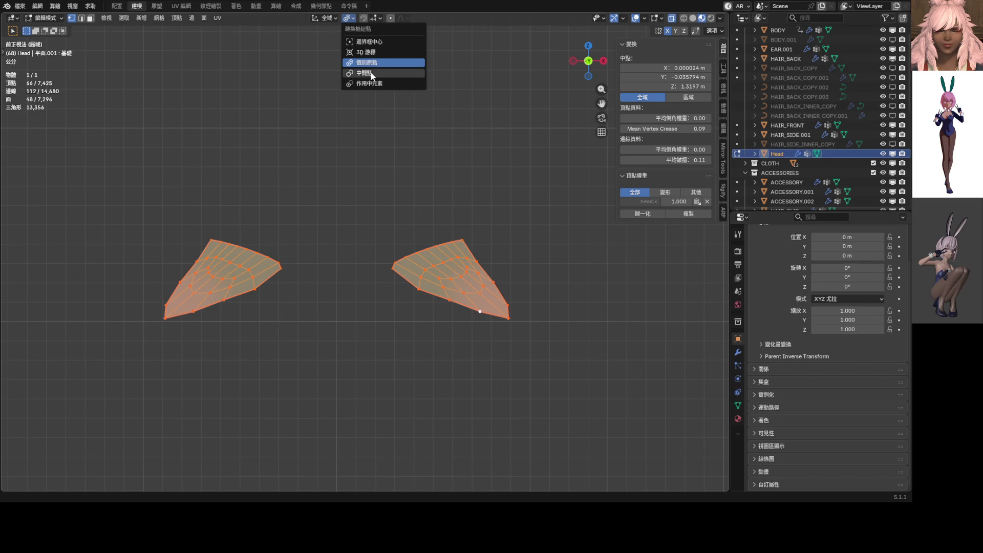
pyautogui.click(371, 72)
pyautogui.click(347, 19)
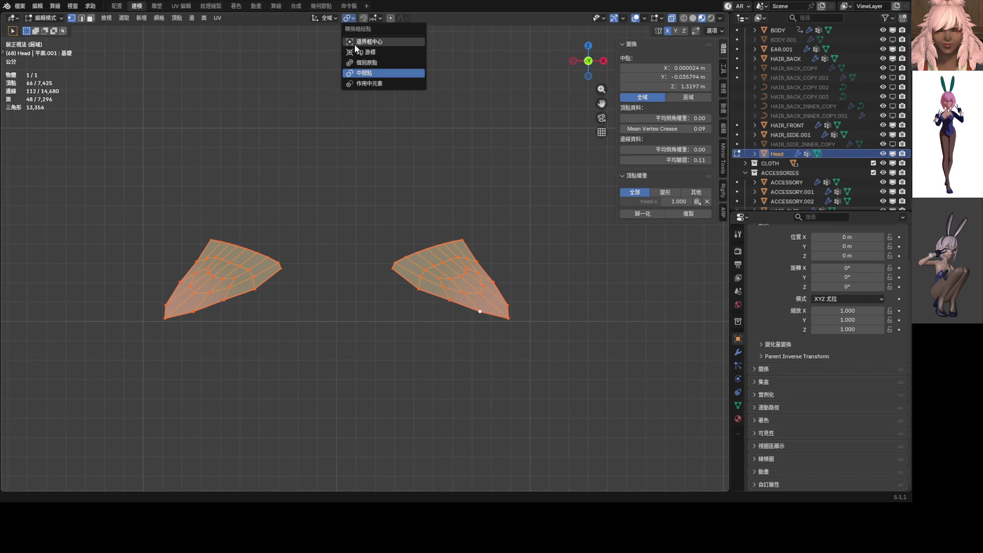
pyautogui.click(368, 72)
# Test-scale both pieces, then undo to restore their full size.
pyautogui.press('s')
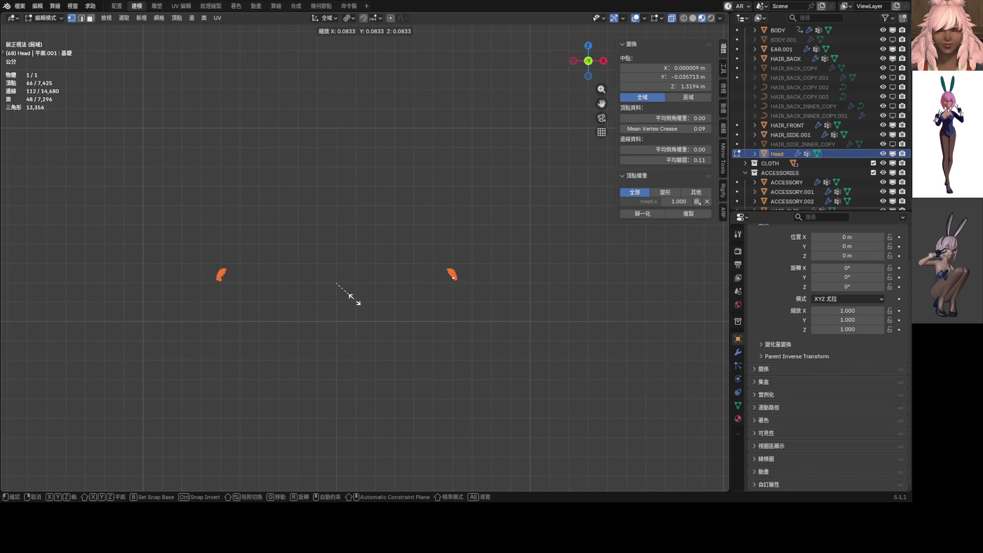
pyautogui.click(353, 299)
pyautogui.press('KP_Decimal')
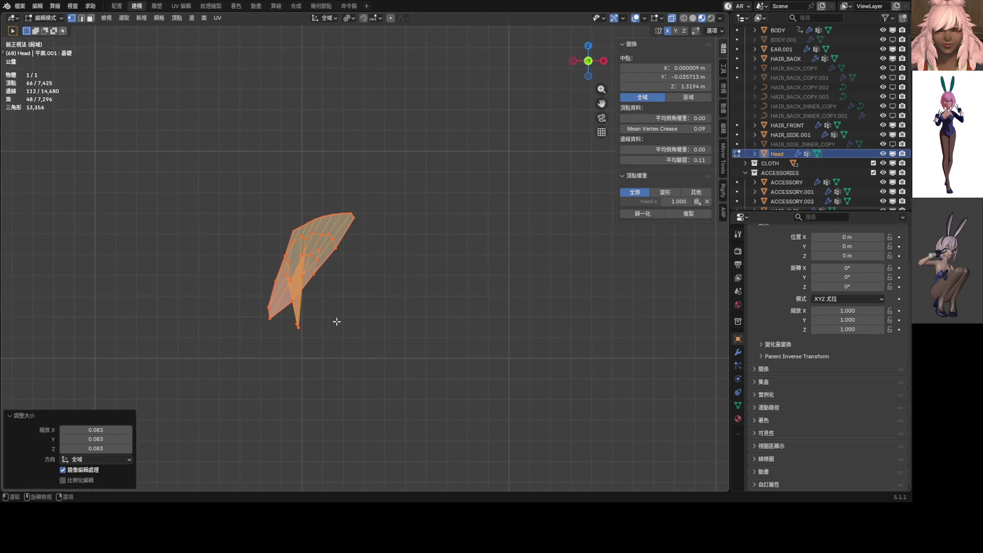
pyautogui.scroll(-5, 395, 318)
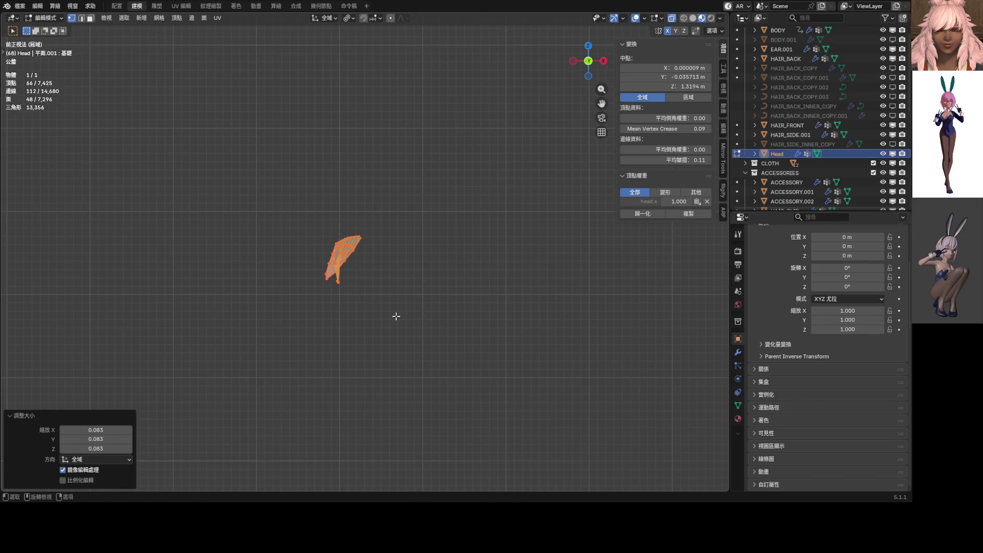
pyautogui.hotkey('ctrl', 'z')
# Select vertices near the left piece's bottom and start moving them.
pyautogui.scroll(-5, 404, 313)
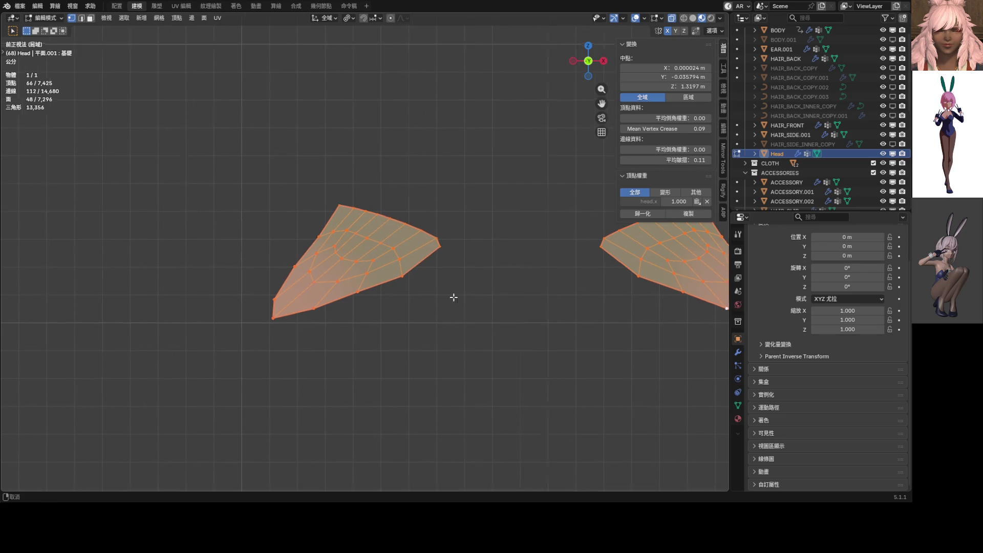
pyautogui.keyDown('shift'); pyautogui.moveTo(452, 296); pyautogui.dragTo(313, 309, button='middle'); pyautogui.keyUp('shift')
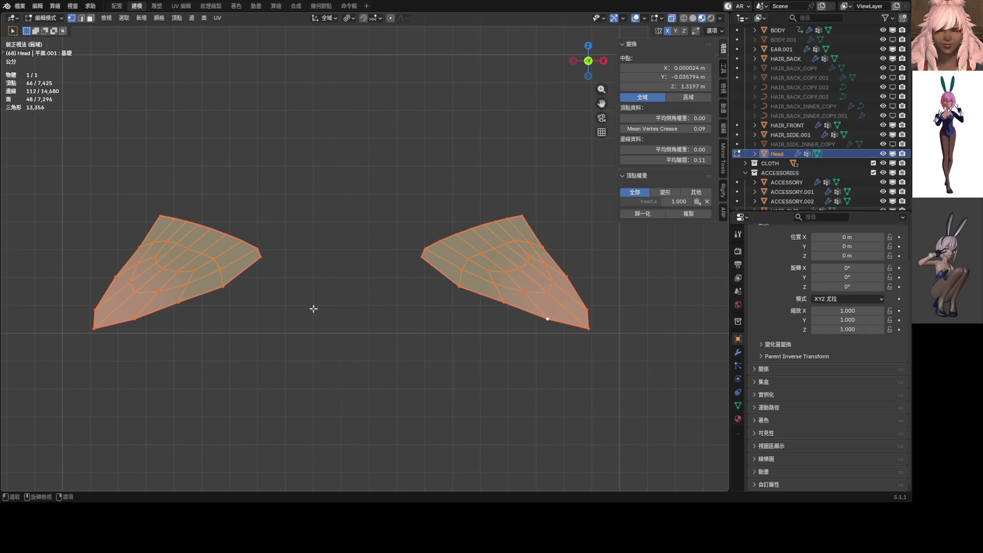
pyautogui.click(154, 256)
pyautogui.keyDown('shift'); pyautogui.click(155, 262); pyautogui.keyUp('shift')
pyautogui.press('g')
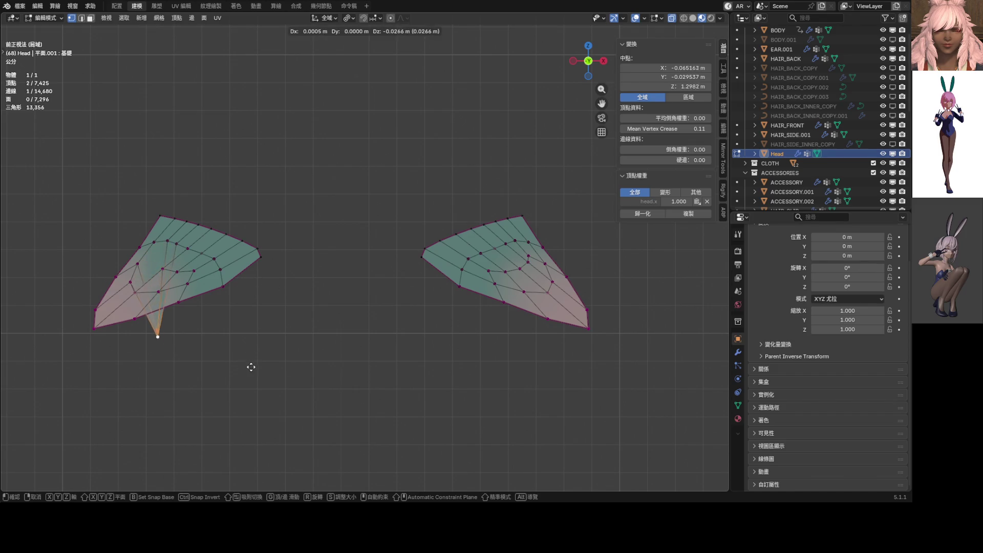
# Reposition the selected inner vertex on the left eyeshadow piece.
pyautogui.press('Escape')
pyautogui.moveTo(441, 269)
pyautogui.mouseDown(button='middle')
pyautogui.moveTo(507, 235)
pyautogui.moveTo(521, 260)
pyautogui.mouseUp(button='middle')
pyautogui.press('g')
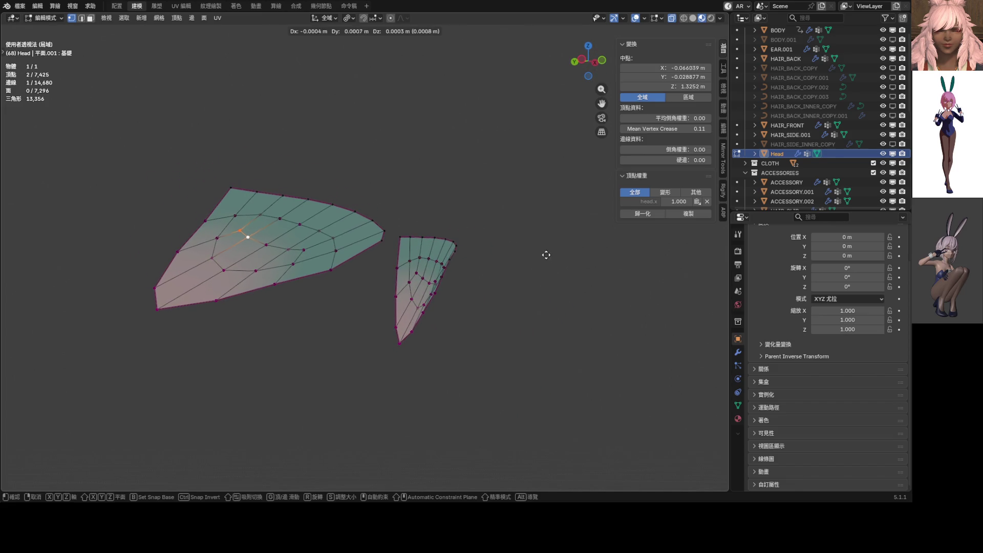
pyautogui.click(542, 261)
pyautogui.moveTo(541, 260); pyautogui.dragTo(413, 279, button='middle')
pyautogui.press('KP_1')
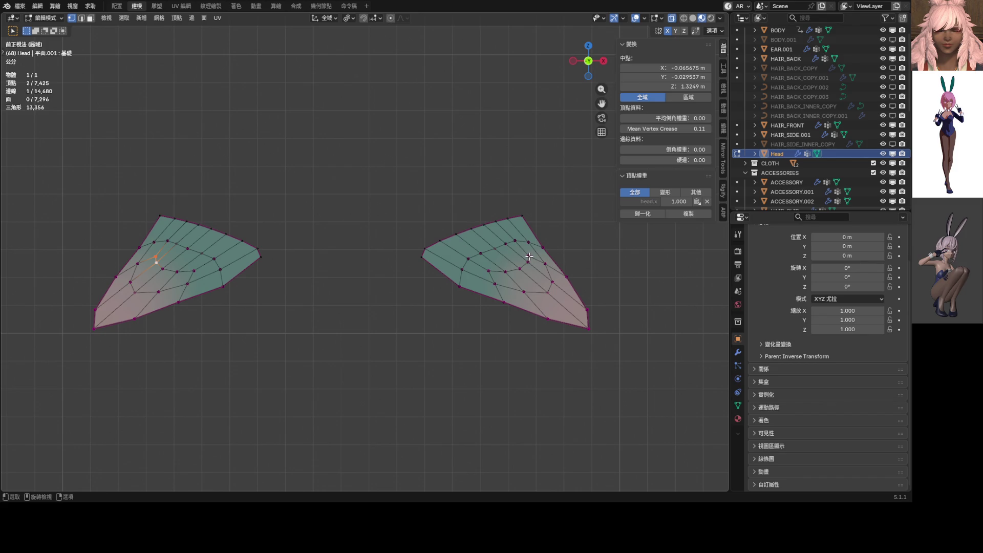
# Set the right piece's inner vertex Z to 1.3249 m and reveal the hidden Head.
pyautogui.click(527, 261)
pyautogui.press('g')
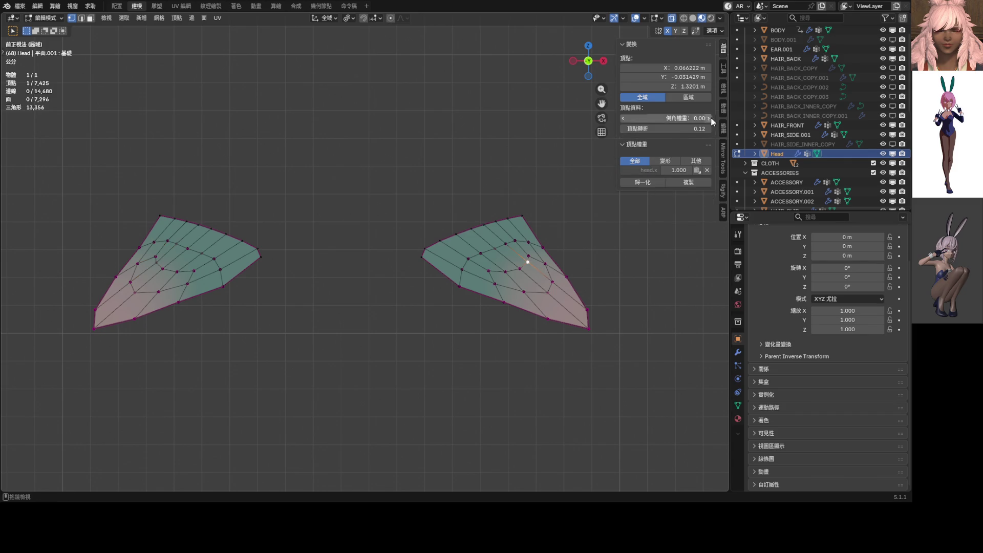
pyautogui.click(686, 86)
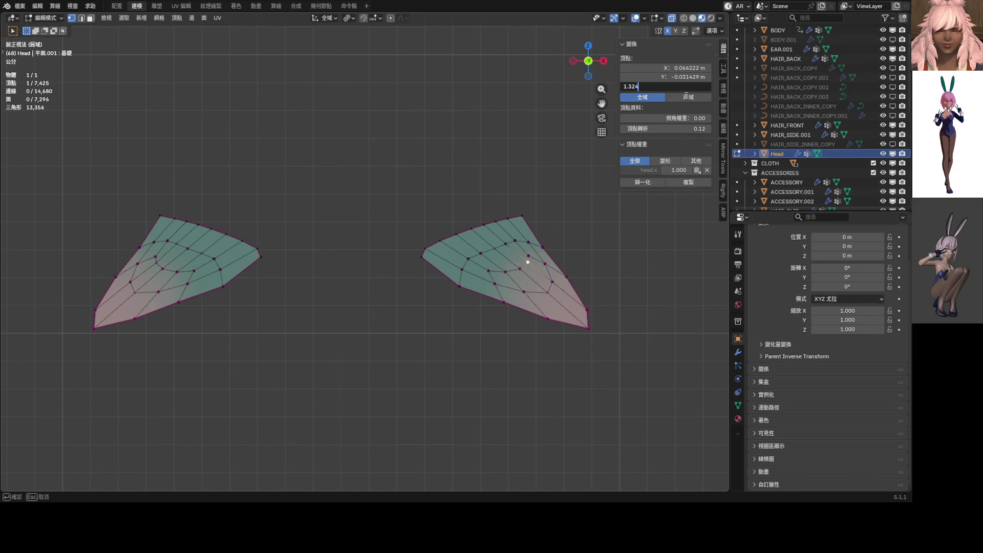
pyautogui.write('9')
pyautogui.press('Return')
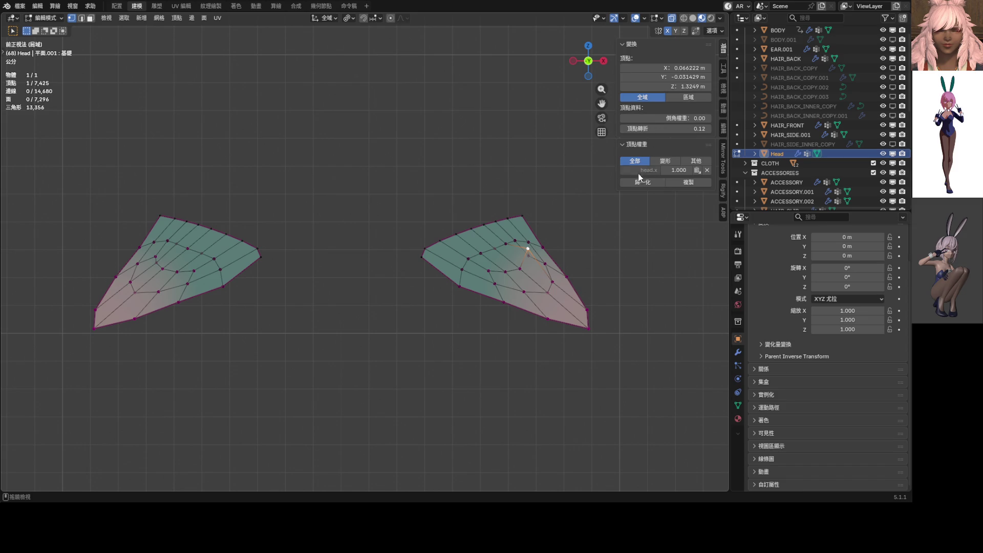
pyautogui.scroll(-3, 566, 213)
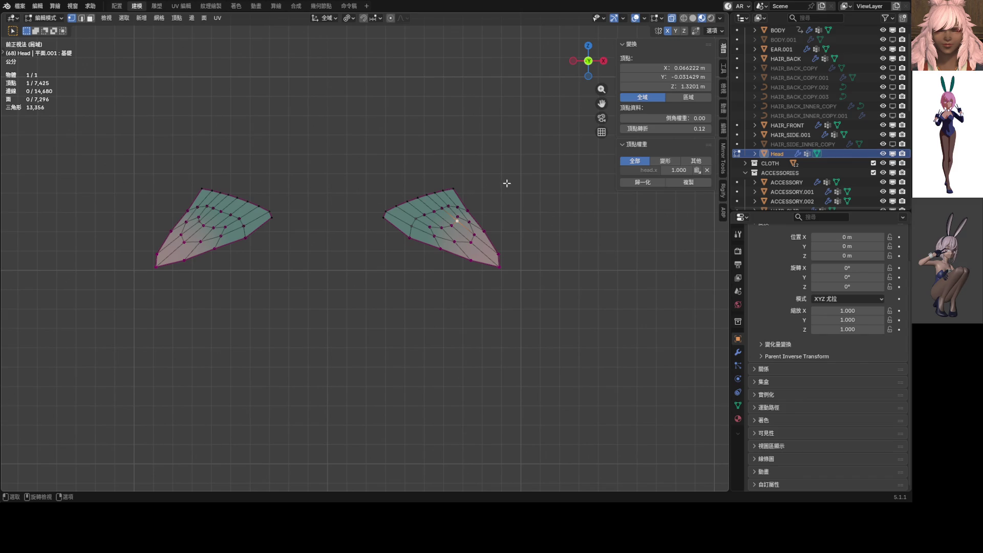
pyautogui.hotkey('alt', 'h')
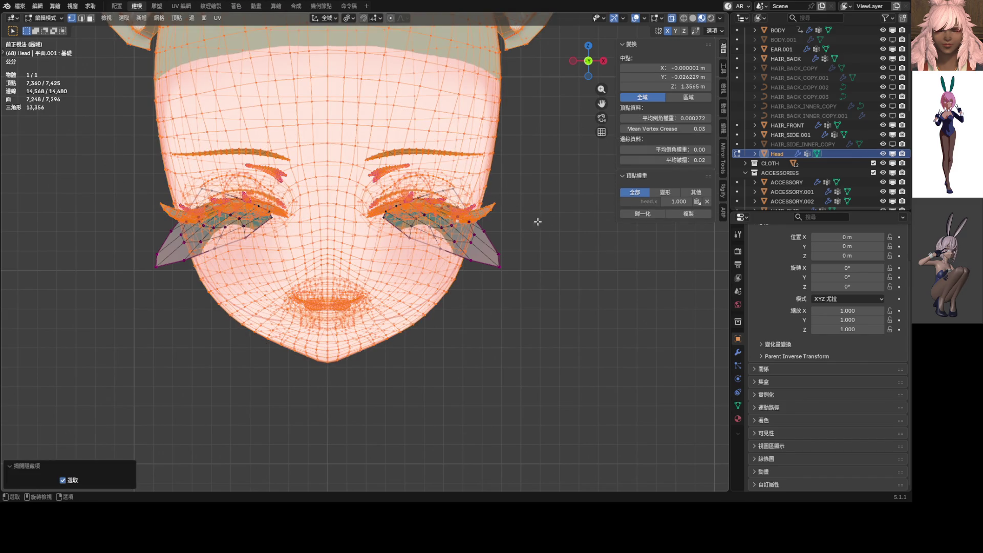
# Select both eyeshadow pieces and shrink them to 0.058 of their size.
pyautogui.doubleClick(484, 251)
pyautogui.keyDown('shift'); pyautogui.doubleClick(166, 254); pyautogui.keyUp('shift')
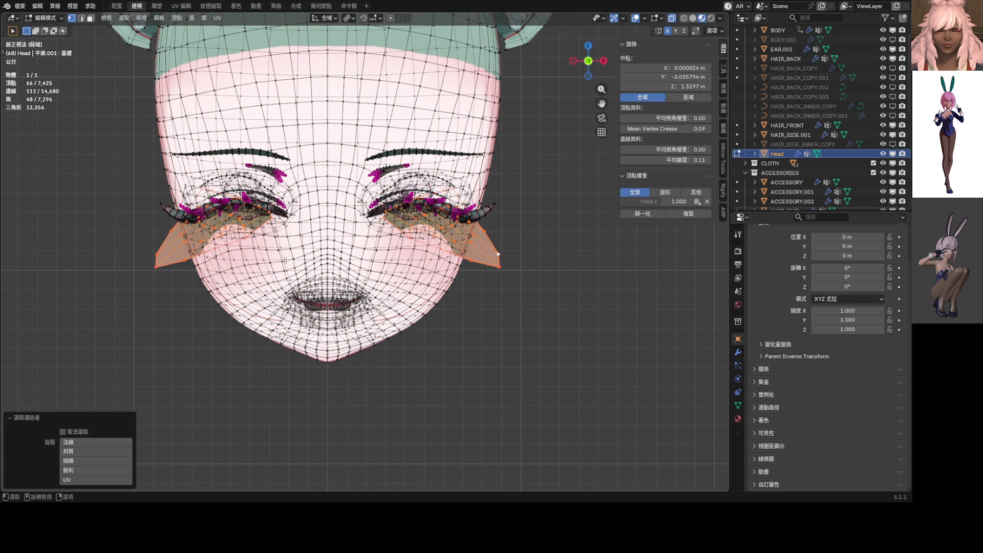
pyautogui.press('s')
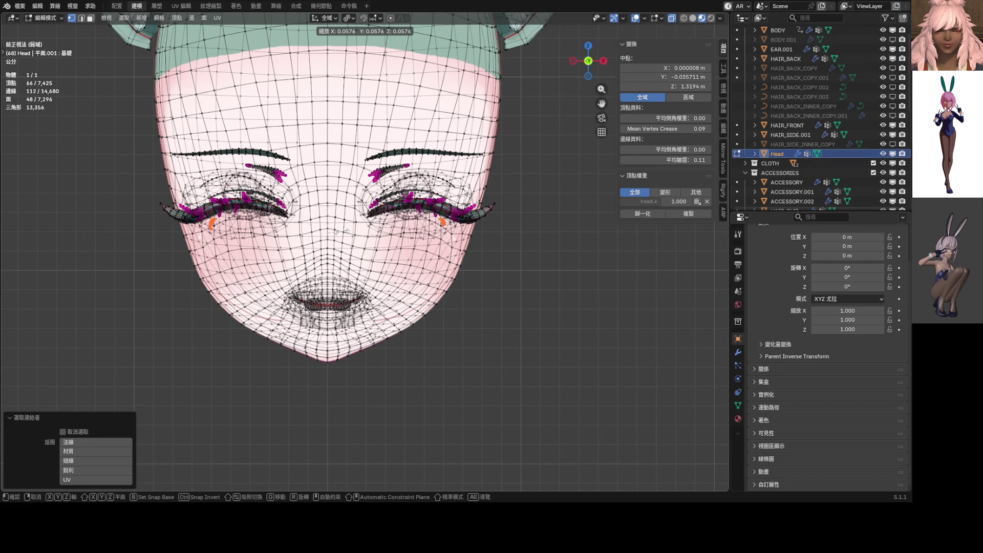
pyautogui.click(338, 231)
pyautogui.scroll(6, 303, 195)
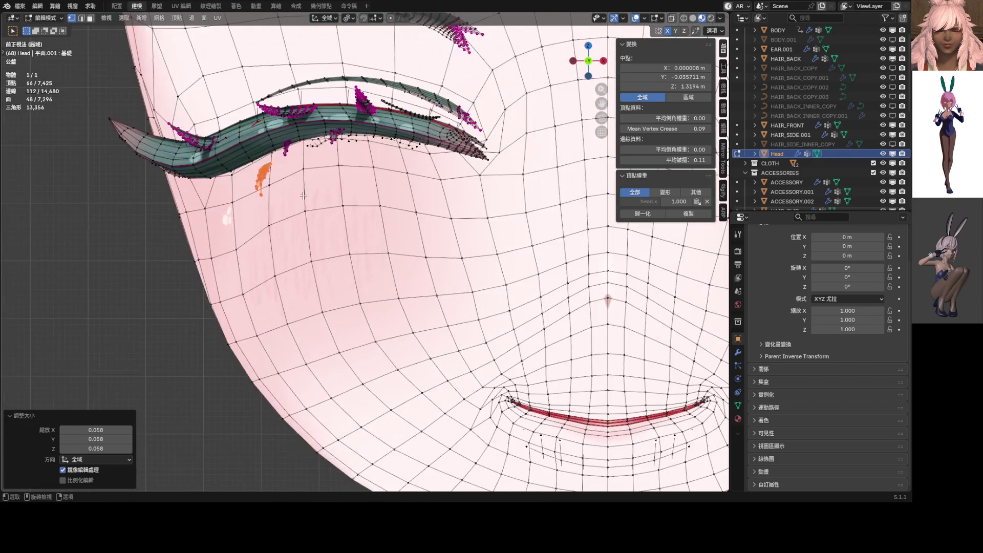
pyautogui.scroll(5, 303, 195)
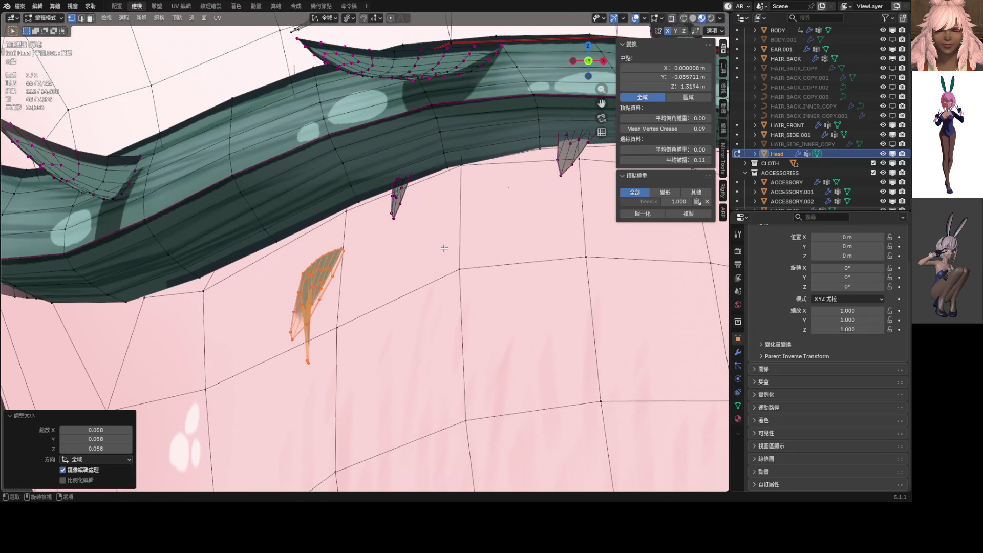
pyautogui.press('s')
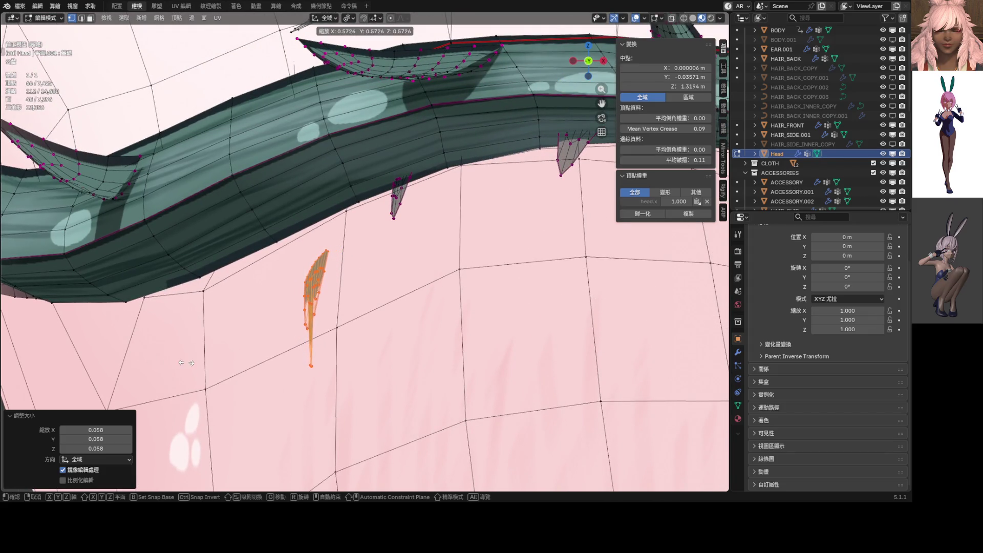
pyautogui.click(115, 341)
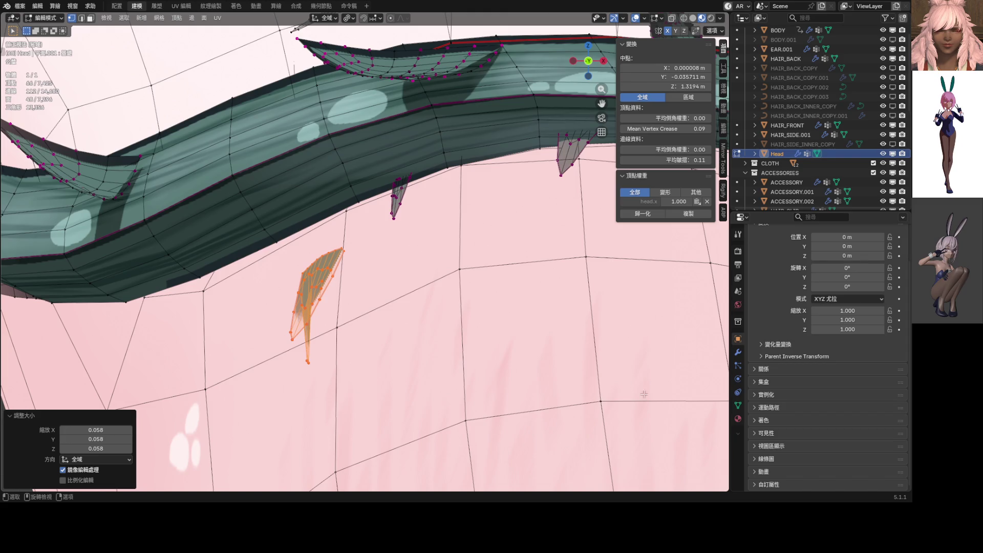
pyautogui.click(737, 418)
pyautogui.scroll(-5, 819, 399)
# Set shape key 鍵 58 from 1 to 0 in the Object Data properties.
pyautogui.scroll(5, 830, 370)
pyautogui.click(738, 405)
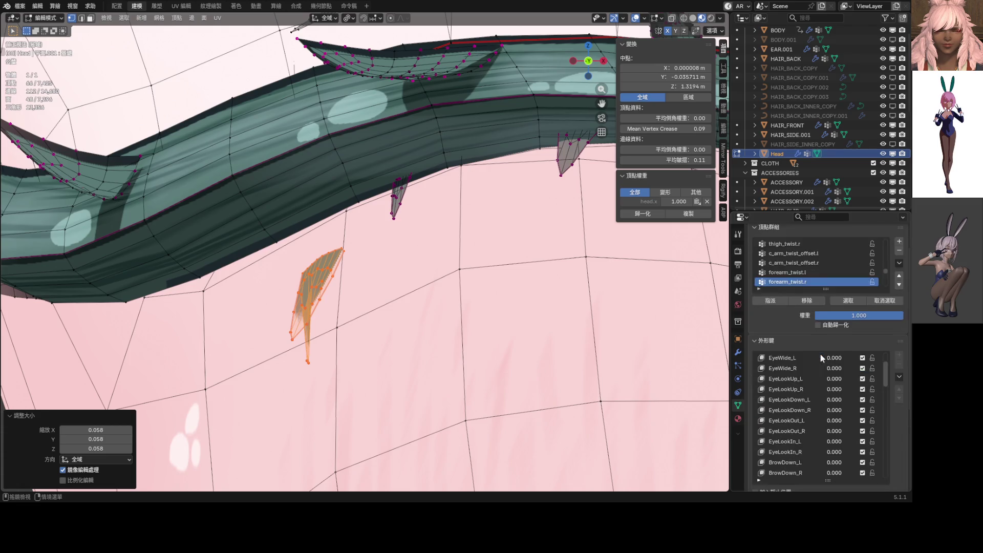
pyautogui.scroll(3, 820, 354)
pyautogui.scroll(-6, 889, 454)
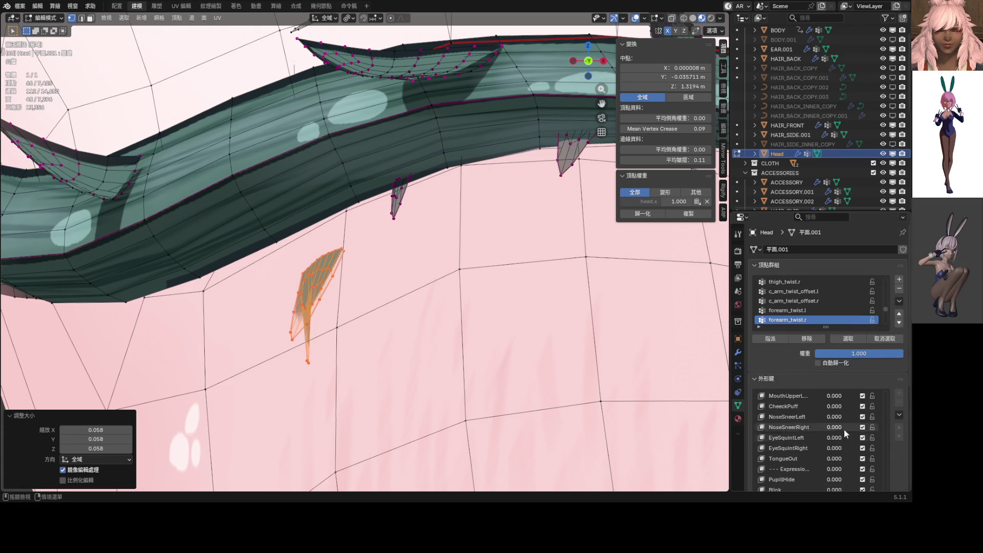
pyautogui.scroll(-5, 895, 431)
pyautogui.moveTo(834, 396); pyautogui.dragTo(799, 397)
pyautogui.scroll(-10, 546, 344)
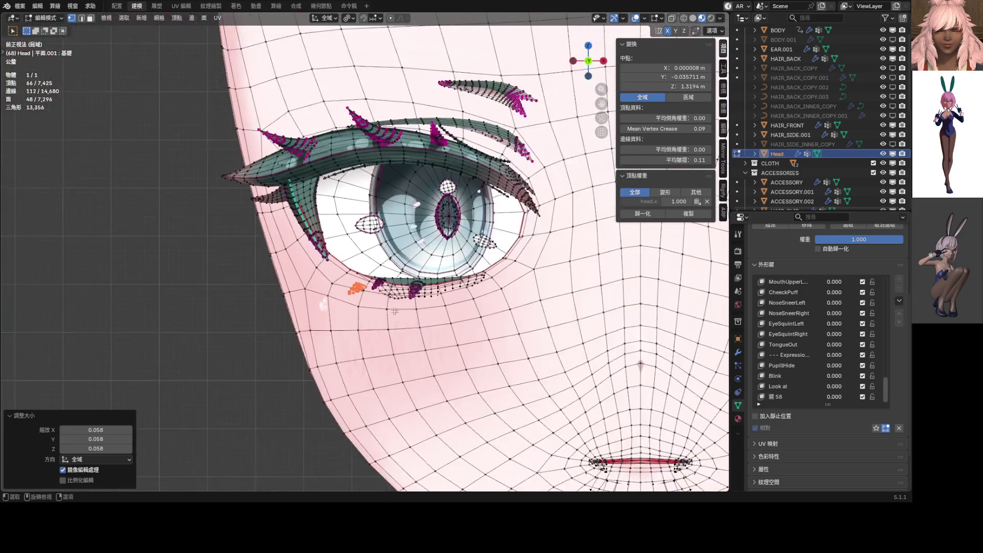
# Raise the eyeshadow piece 0.0022 m on Z, shrink it, then raise it 0.00044 m more.
pyautogui.keyDown('shift'); pyautogui.moveTo(546, 344); pyautogui.dragTo(366, 303, button='middle'); pyautogui.keyUp('shift')
pyautogui.scroll(10, 366, 303)
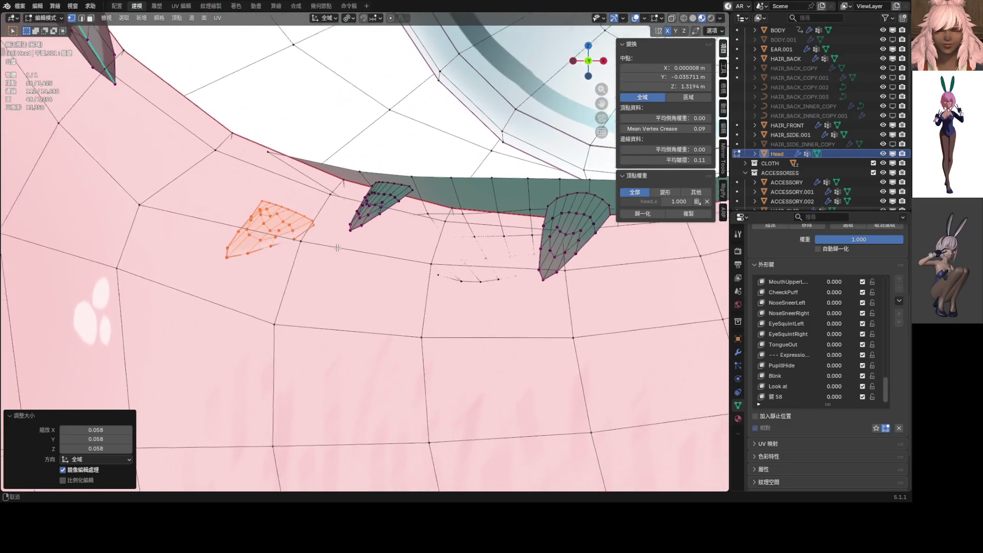
pyautogui.keyDown('shift'); pyautogui.moveTo(338, 248); pyautogui.dragTo(360, 287, button='middle'); pyautogui.keyUp('shift')
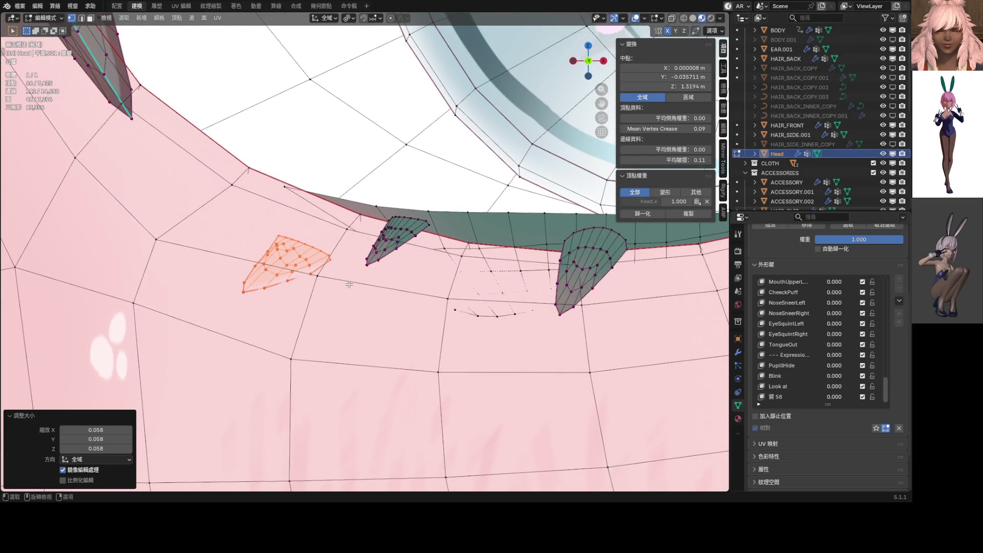
pyautogui.press('g')
pyautogui.press('z')
pyautogui.click(354, 227)
pyautogui.press('s')
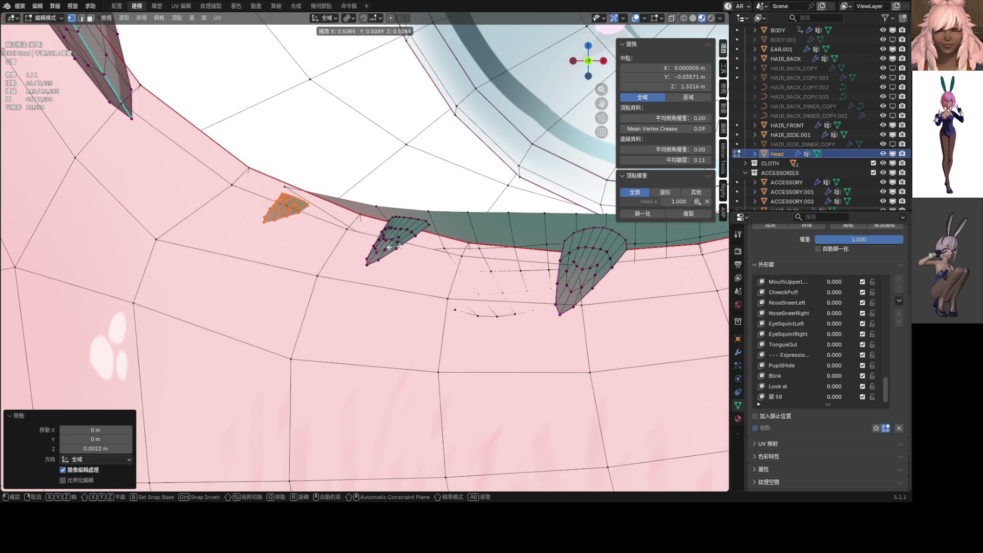
pyautogui.click(406, 247)
pyautogui.press('g')
pyautogui.press('z')
pyautogui.click(406, 246)
# Frame the eye in front view and select the connected lower-lid eyeshadow piece.
pyautogui.scroll(-5, 547, 256)
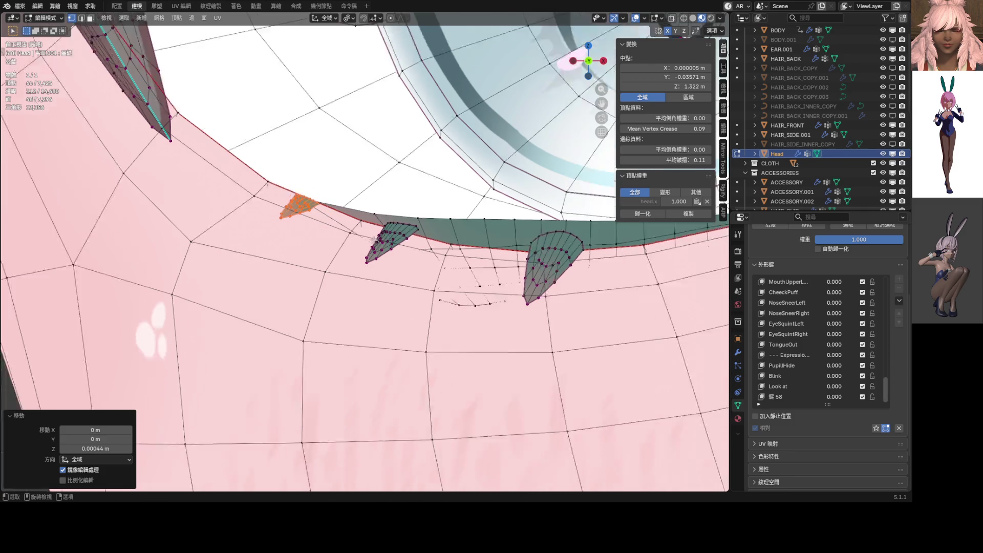
pyautogui.keyDown('shift'); pyautogui.moveTo(355, 242); pyautogui.dragTo(490, 246, button='middle'); pyautogui.keyUp('shift')
pyautogui.scroll(7, 491, 245)
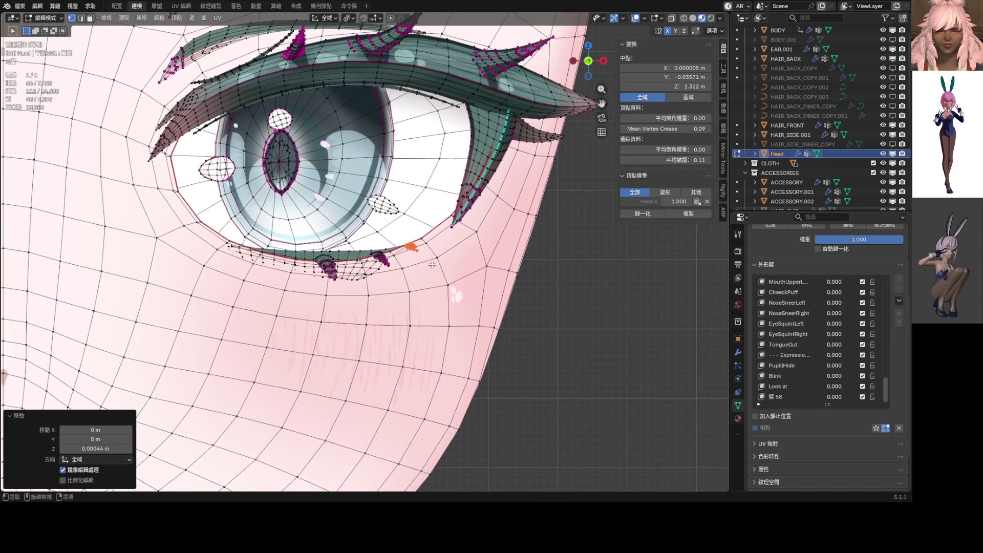
pyautogui.scroll(-3, 490, 245)
pyautogui.press('KP_1')
pyautogui.moveTo(402, 256)
pyautogui.keyDown('shift'); pyautogui.mouseDown(button='middle')
pyautogui.moveTo(44, 256)
pyautogui.moveTo(125, 250)
pyautogui.mouseUp(button='middle'); pyautogui.keyUp('shift')
pyautogui.scroll(6, 375, 273)
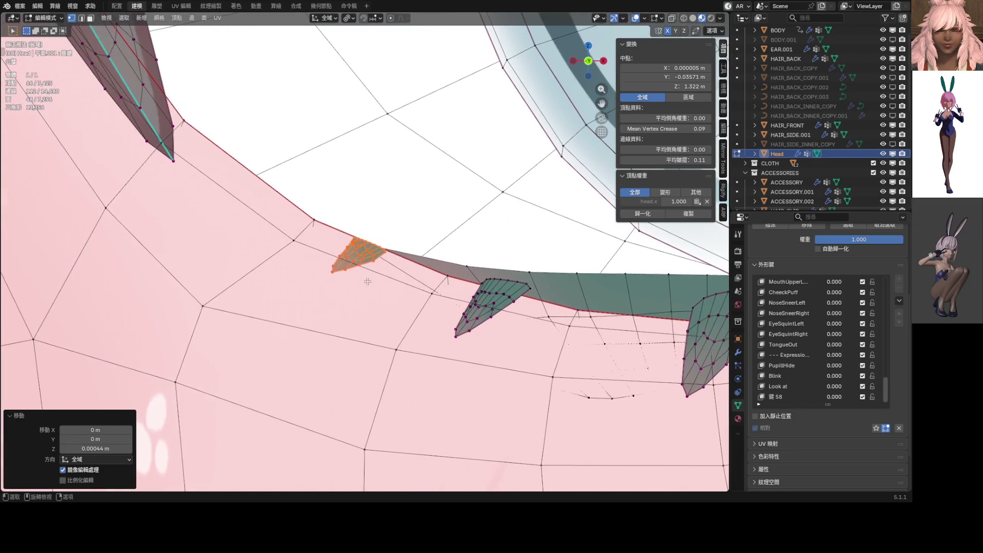
pyautogui.scroll(3, 359, 258)
pyautogui.click(359, 257)
pyautogui.press('l')
pyautogui.scroll(-10, 359, 257)
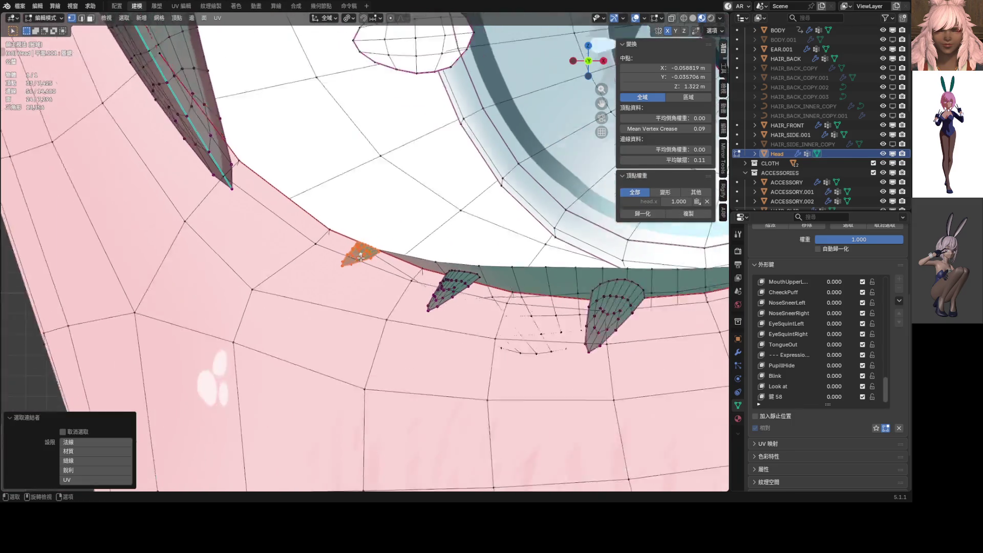
pyautogui.press('g')
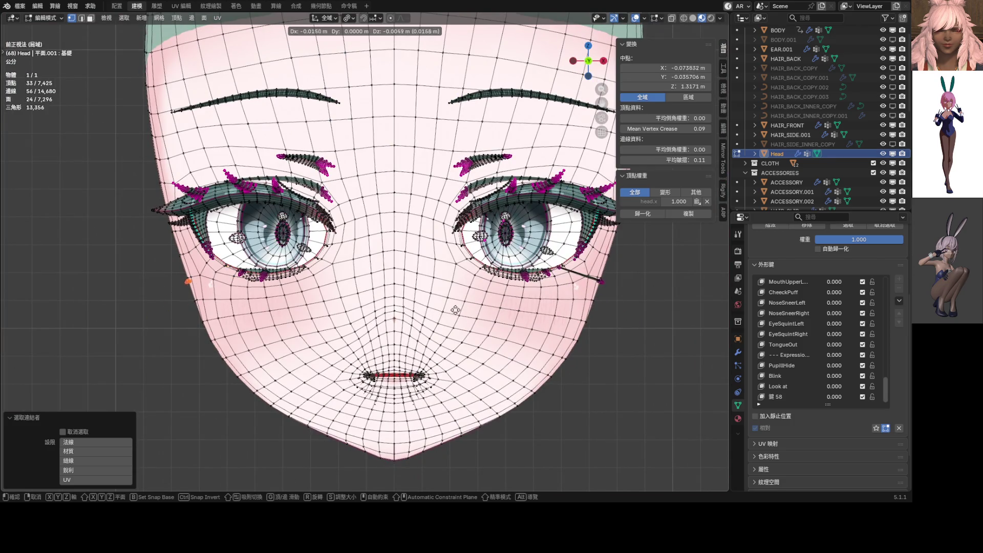
pyautogui.press('Escape')
# Select the eyeshadow piece plus its mirror, then hide everything else.
pyautogui.moveTo(439, 313); pyautogui.dragTo(284, 308, button='middle')
pyautogui.scroll(12, 284, 307)
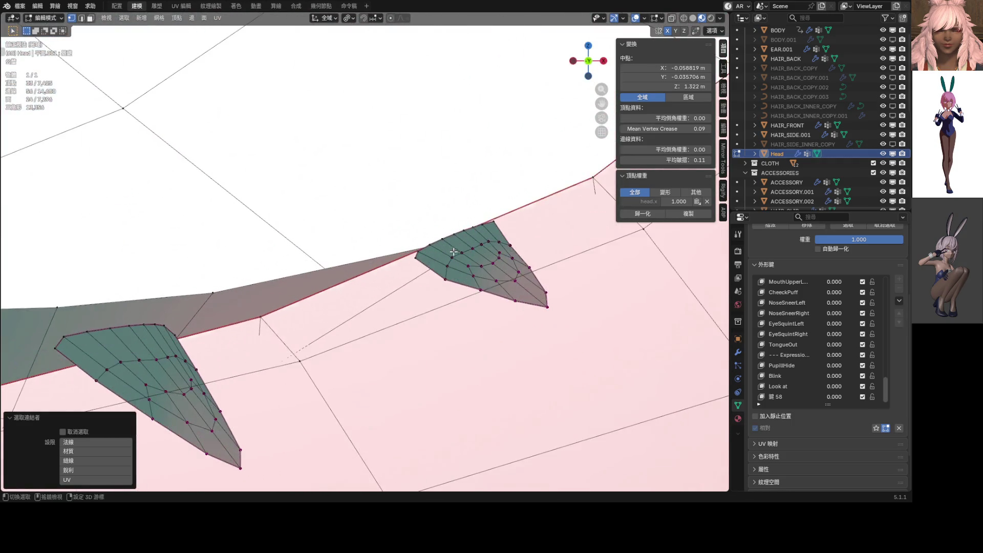
pyautogui.keyDown('shift'); pyautogui.moveTo(454, 252); pyautogui.dragTo(350, 278, button='middle'); pyautogui.keyUp('shift')
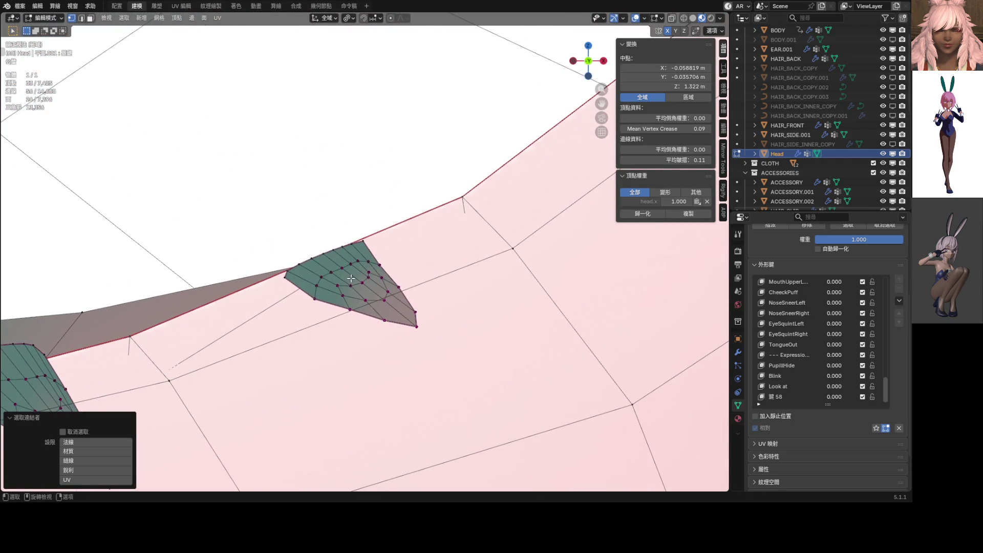
pyautogui.click(367, 273)
pyautogui.scroll(-4, 368, 273)
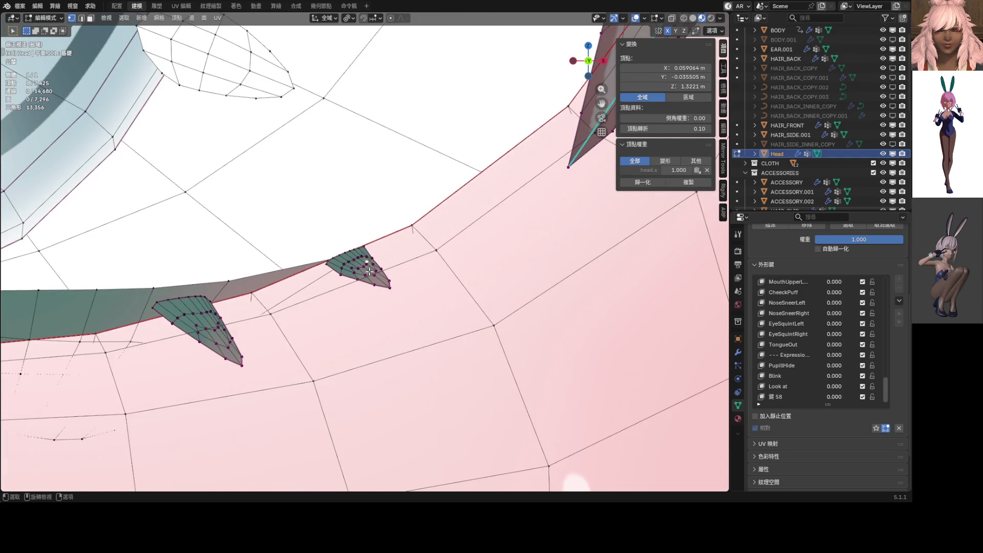
pyautogui.hotkey('ctrl', 'l')
pyautogui.scroll(-7, 369, 271)
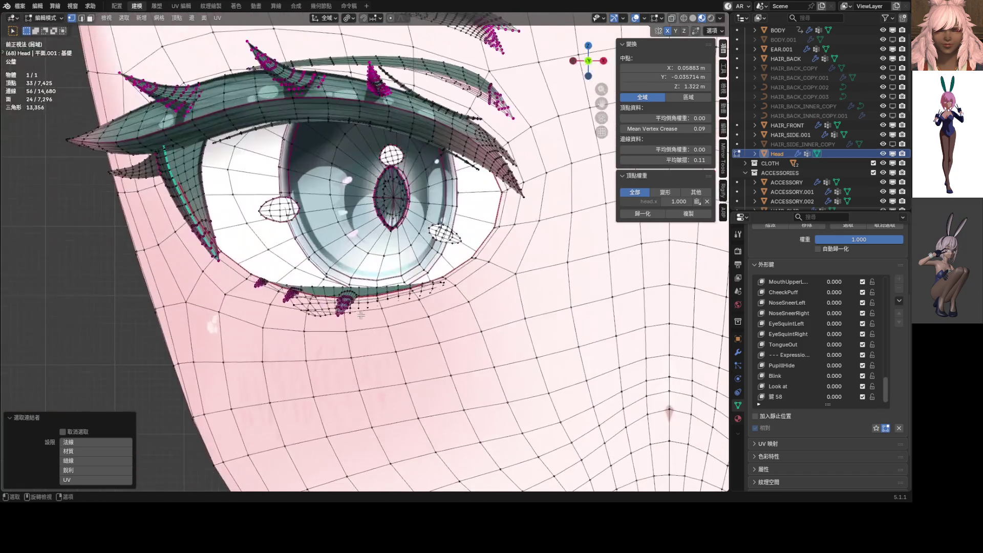
pyautogui.hotkey('ctrl', 'shift', 'm')
pyautogui.scroll(-5, 478, 303)
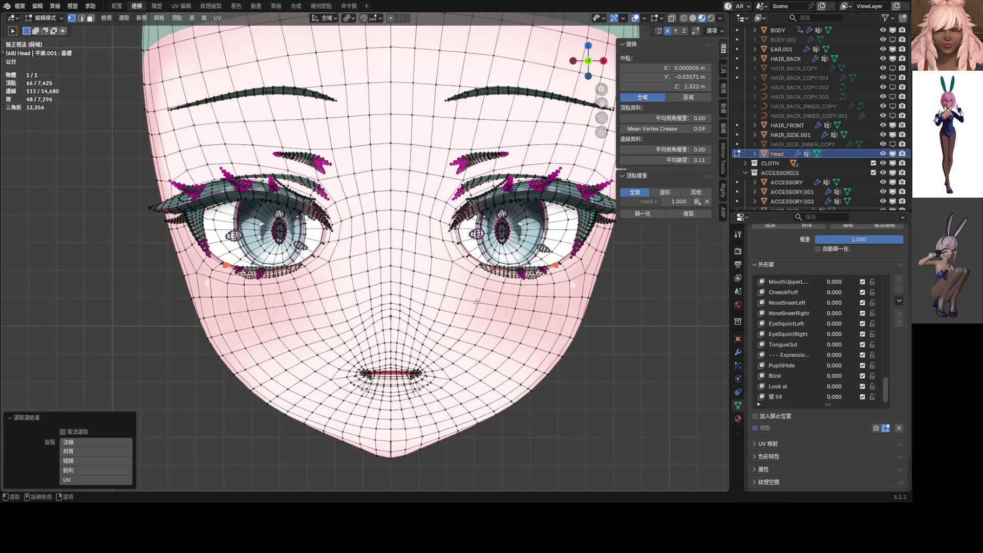
pyautogui.hotkey('shift', 'h')
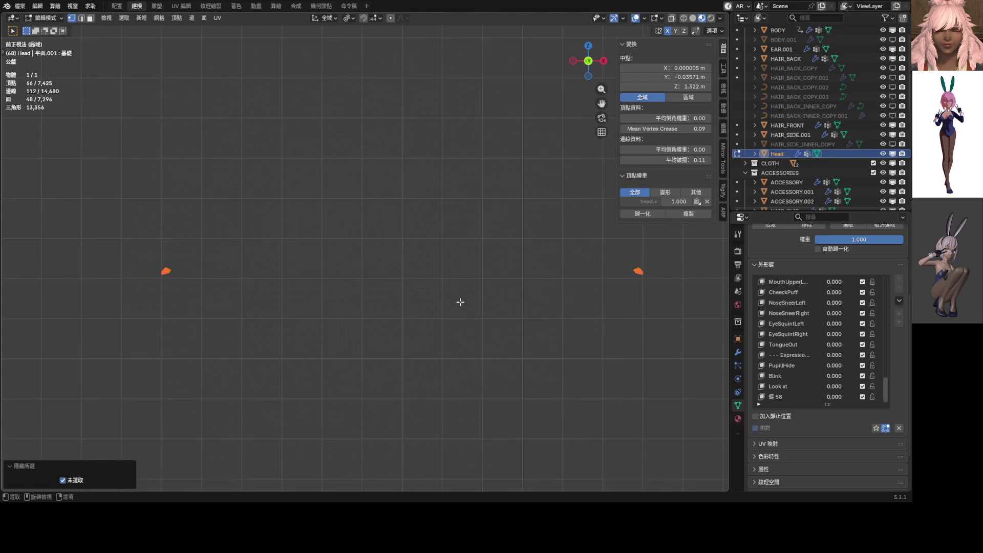
# Box-deselect the left piece so only the right eyeshadow piece stays selected.
pyautogui.scroll(-1, 459, 303)
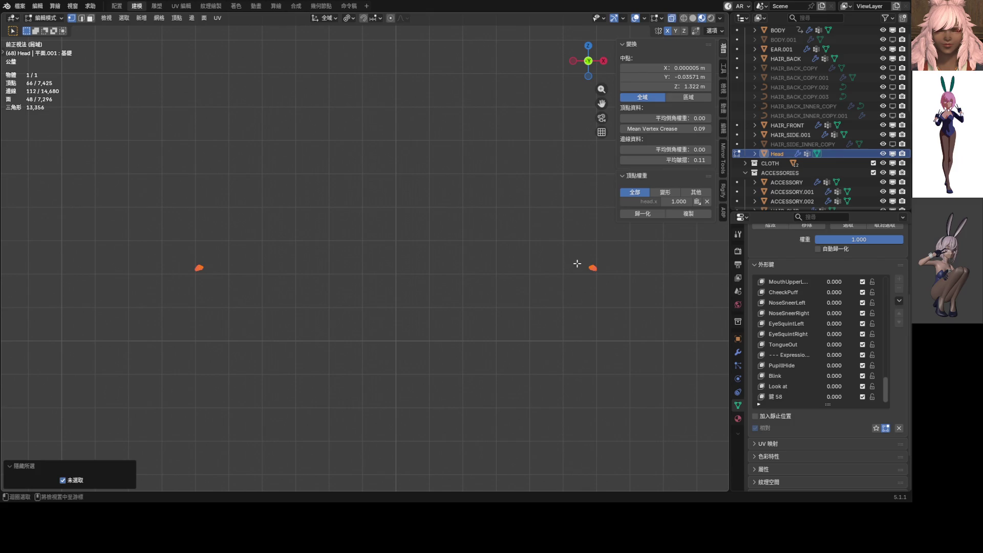
pyautogui.keyDown('ctrl'); pyautogui.moveTo(164, 235); pyautogui.dragTo(241, 302); pyautogui.keyUp('ctrl')
pyautogui.press('g')
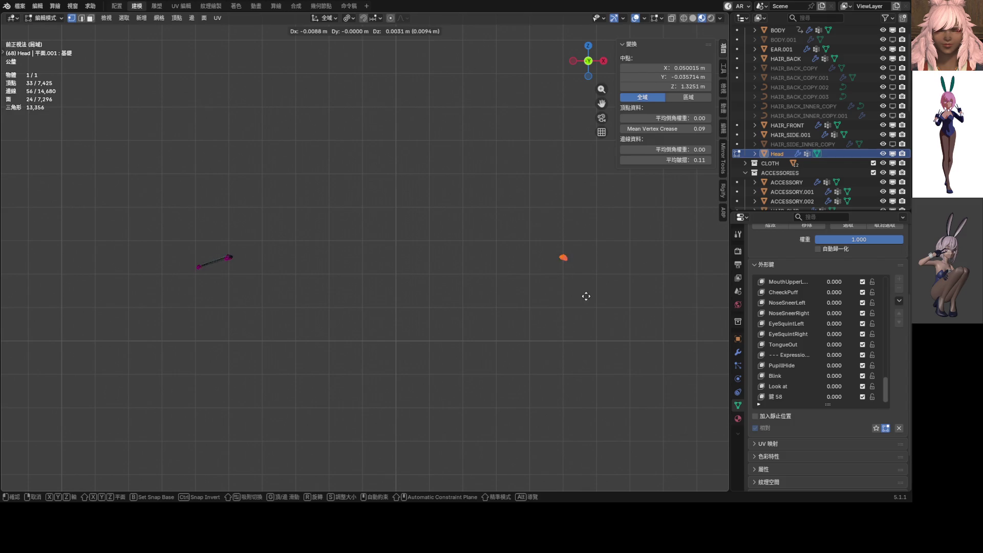
pyautogui.click(614, 308)
pyautogui.scroll(5, 307, 256)
pyautogui.scroll(5, 269, 270)
pyautogui.scroll(1, 406, 253)
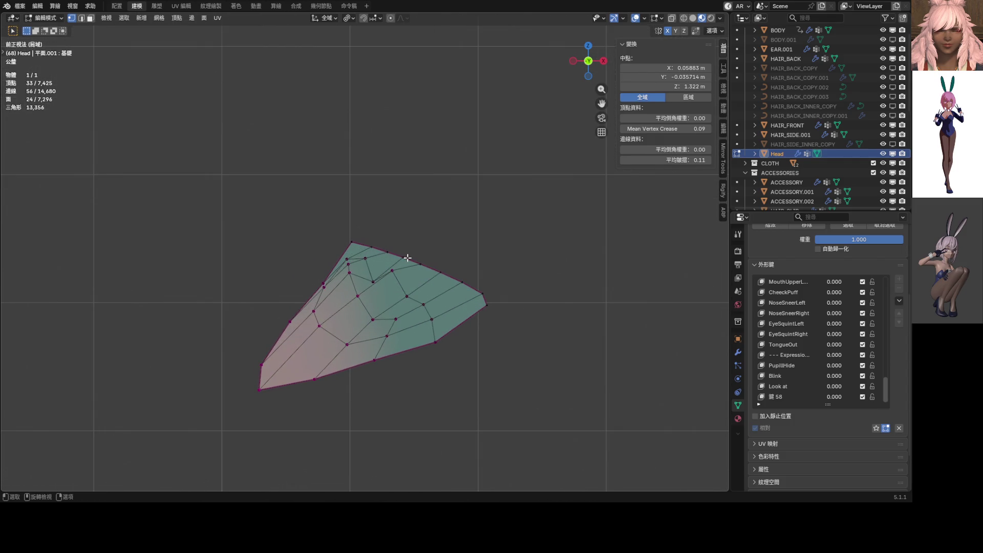
# Centre the right piece in view and switch it into Sculpt Mode.
pyautogui.press('g')
pyautogui.moveTo(446, 249)
pyautogui.mouseDown(button='middle')
pyautogui.moveTo(446, 281)
pyautogui.moveTo(426, 189)
pyautogui.moveTo(410, 266)
pyautogui.mouseUp(button='middle')
pyautogui.rightClick(410, 267)
pyautogui.keyDown('shift'); pyautogui.moveTo(387, 305); pyautogui.dragTo(399, 265, button='middle'); pyautogui.keyUp('shift')
pyautogui.hotkey('ctrl', 'Tab')
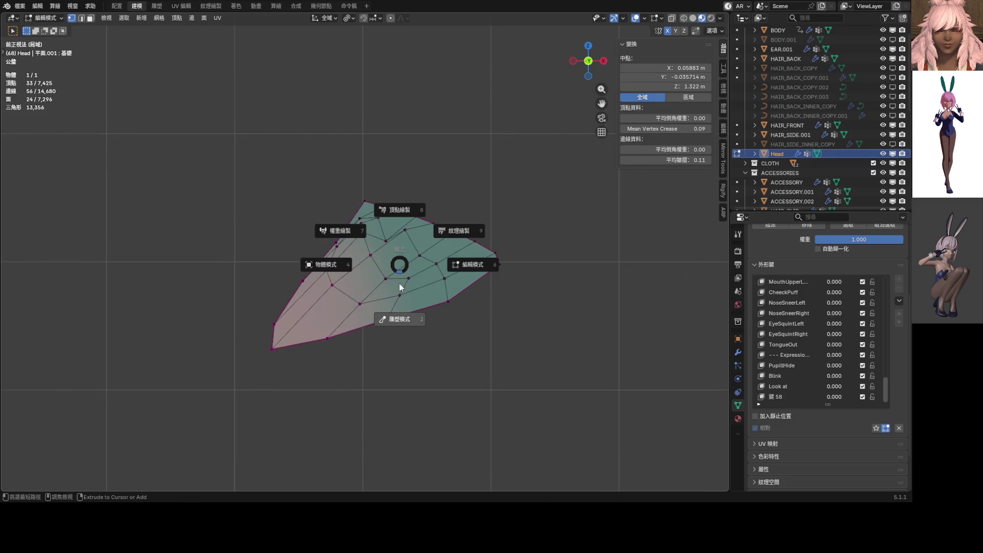
pyautogui.click(388, 311)
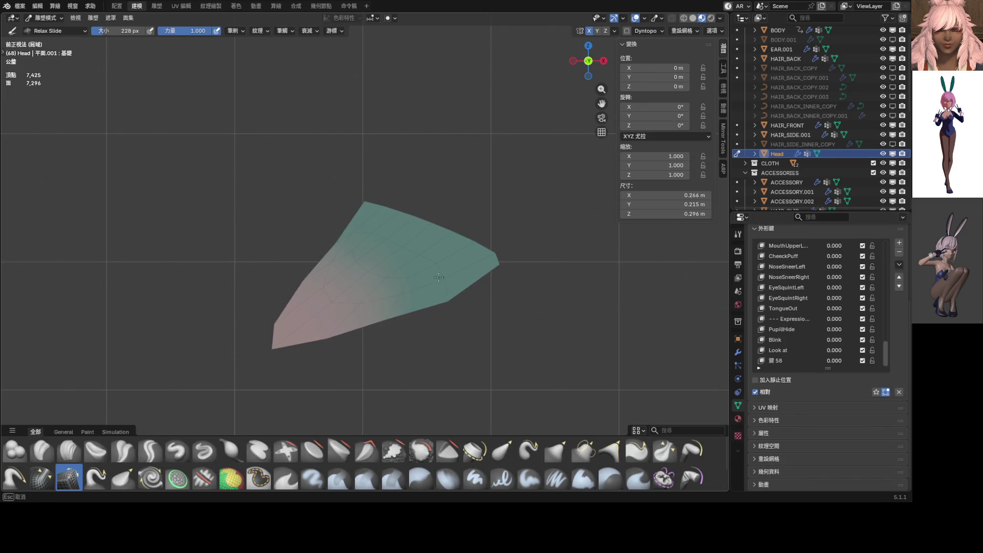
# Smooth the piece's lower-left corner and inner edges with Relax Slide strokes.
pyautogui.moveTo(260, 337)
pyautogui.mouseDown()
pyautogui.moveTo(297, 307)
pyautogui.moveTo(286, 334)
pyautogui.moveTo(313, 322)
pyautogui.mouseUp()
pyautogui.moveTo(376, 291)
pyautogui.mouseDown()
pyautogui.moveTo(379, 228)
pyautogui.moveTo(382, 236)
pyautogui.mouseUp()
pyautogui.moveTo(334, 279)
pyautogui.mouseDown()
pyautogui.moveTo(391, 281)
pyautogui.moveTo(381, 288)
pyautogui.mouseUp()
pyautogui.moveTo(393, 250); pyautogui.dragTo(399, 276)
pyautogui.moveTo(390, 281)
pyautogui.mouseDown(button='middle')
pyautogui.moveTo(481, 296)
pyautogui.moveTo(413, 283)
pyautogui.mouseUp(button='middle')
pyautogui.moveTo(414, 282)
pyautogui.mouseDown()
pyautogui.moveTo(390, 268)
pyautogui.moveTo(301, 259)
pyautogui.moveTo(294, 283)
pyautogui.mouseUp()
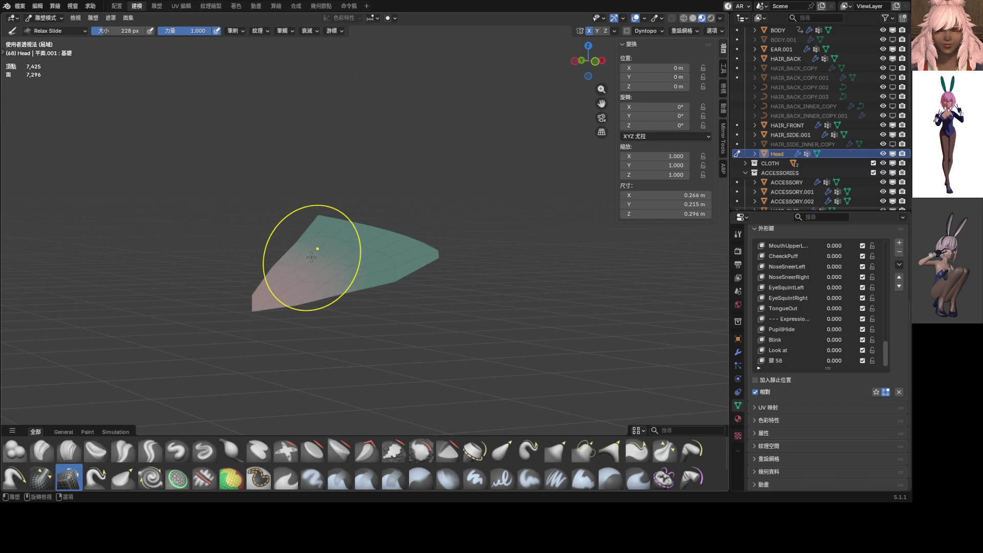
pyautogui.scroll(-5, 327, 256)
pyautogui.moveTo(351, 247); pyautogui.dragTo(345, 251)
# Undo the last stroke and relax the piece's surface again.
pyautogui.hotkey('ctrl', 'z')
pyautogui.hotkey('ctrl', 'z')
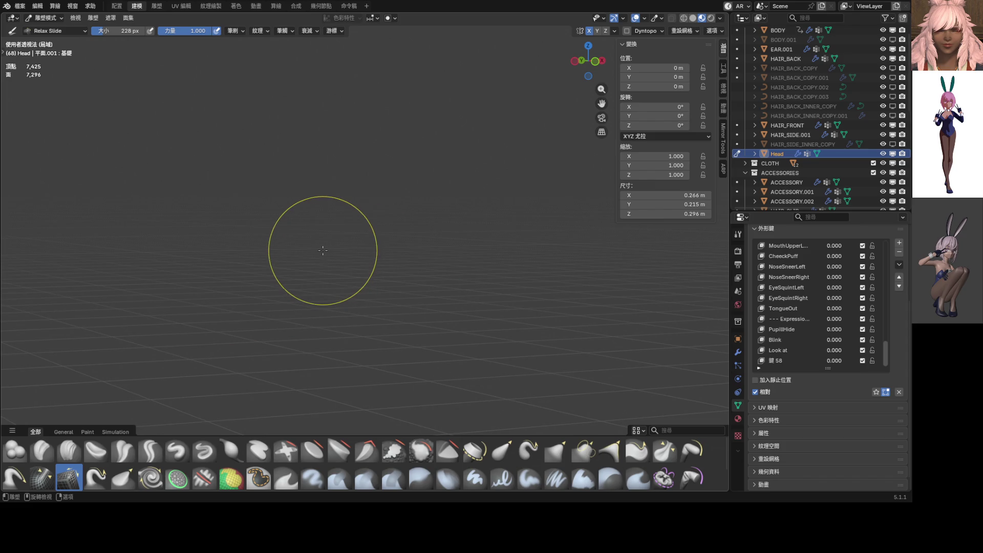
pyautogui.scroll(4, 322, 251)
pyautogui.moveTo(322, 250); pyautogui.dragTo(322, 250)
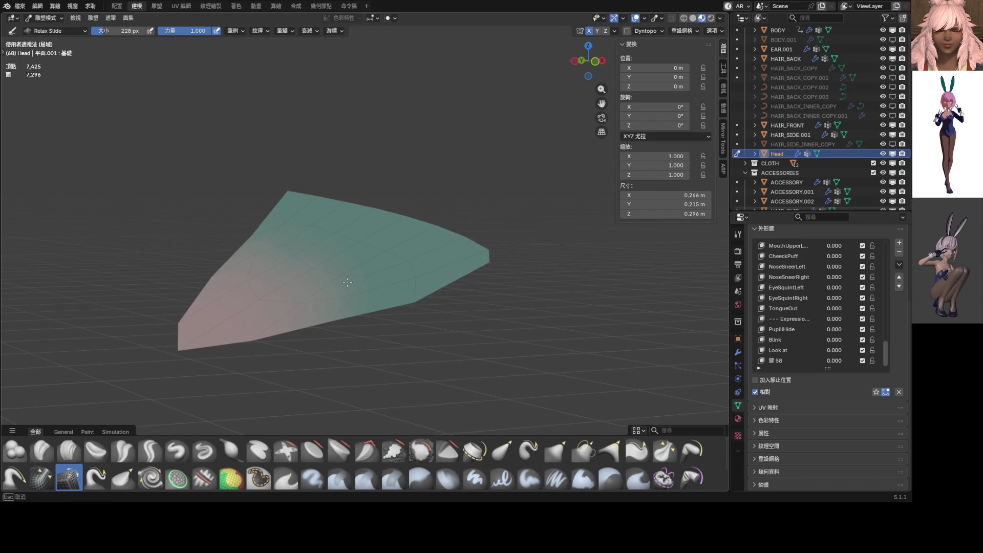
pyautogui.scroll(-3, 322, 259)
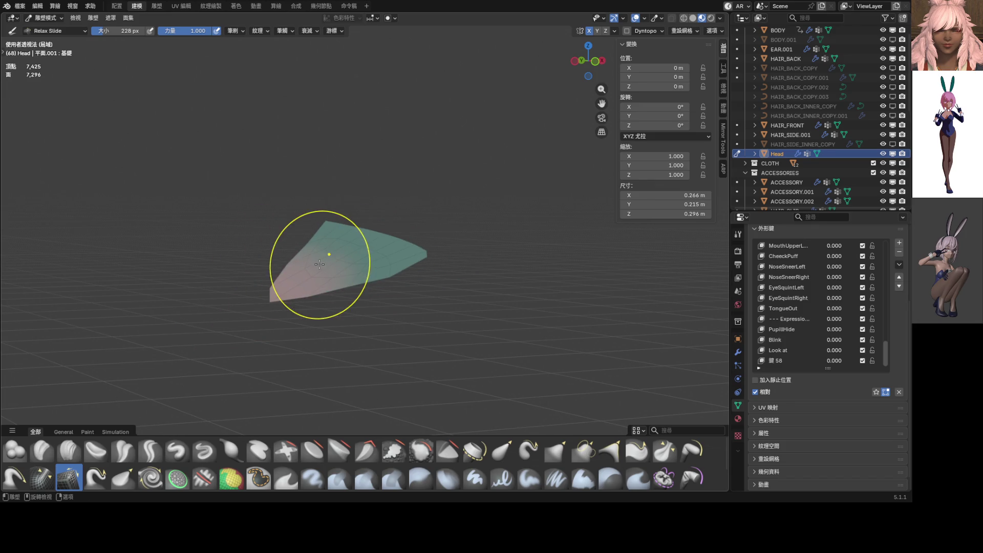
# Recentre the piece in front view and return from Sculpt Mode to Edit Mode.
pyautogui.press('KP_1')
pyautogui.moveTo(403, 277)
pyautogui.keyDown('shift'); pyautogui.mouseDown(button='middle')
pyautogui.moveTo(358, 300)
pyautogui.moveTo(559, 220)
pyautogui.mouseUp(button='middle'); pyautogui.keyUp('shift')
pyautogui.moveTo(534, 263)
pyautogui.keyDown('shift'); pyautogui.mouseDown(button='middle')
pyautogui.moveTo(394, 259)
pyautogui.moveTo(193, 281)
pyautogui.moveTo(381, 253)
pyautogui.mouseUp(button='middle'); pyautogui.keyUp('shift')
pyautogui.scroll(2, 380, 253)
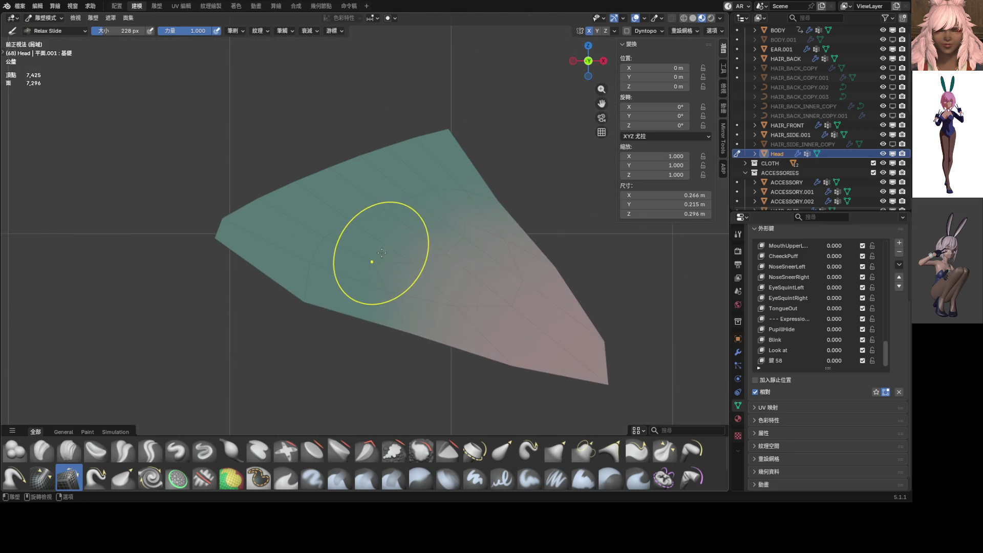
pyautogui.scroll(-6, 446, 252)
pyautogui.scroll(10, 368, 255)
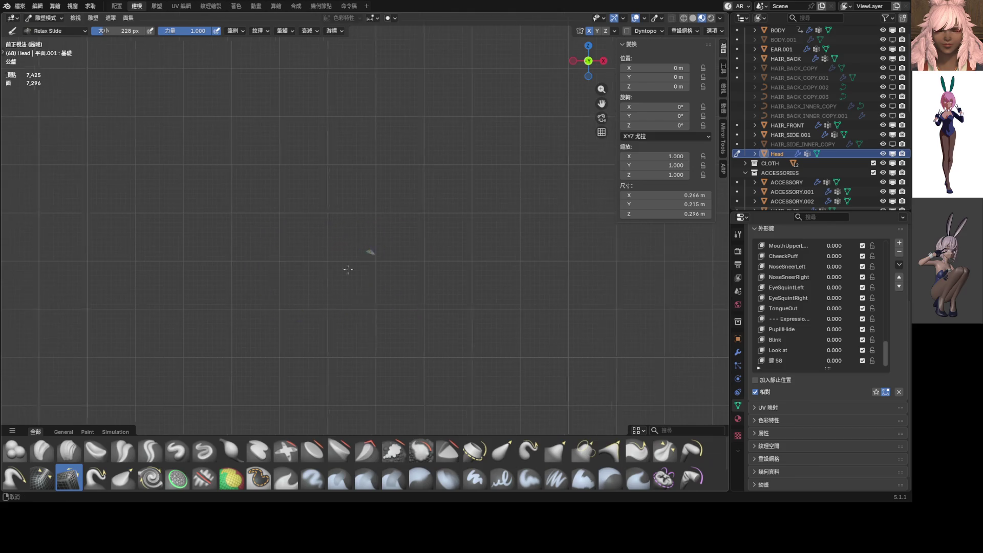
pyautogui.press('Tab')
pyautogui.keyDown('shift'); pyautogui.click(576, 227); pyautogui.keyUp('shift')
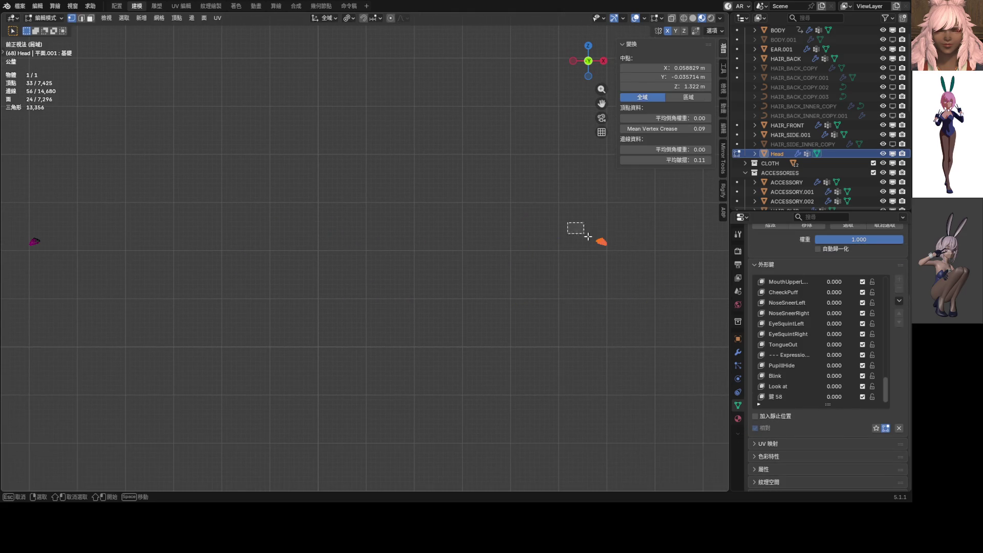
# Select both eyeshadow pieces and snap them into exact mirror symmetry with Mesh > Snap to Symmetry.
pyautogui.keyDown('shift'); pyautogui.moveTo(252, 270); pyautogui.dragTo(413, 262, button='middle'); pyautogui.keyUp('shift')
pyautogui.keyDown('shift'); pyautogui.moveTo(147, 210); pyautogui.dragTo(238, 264); pyautogui.keyUp('shift')
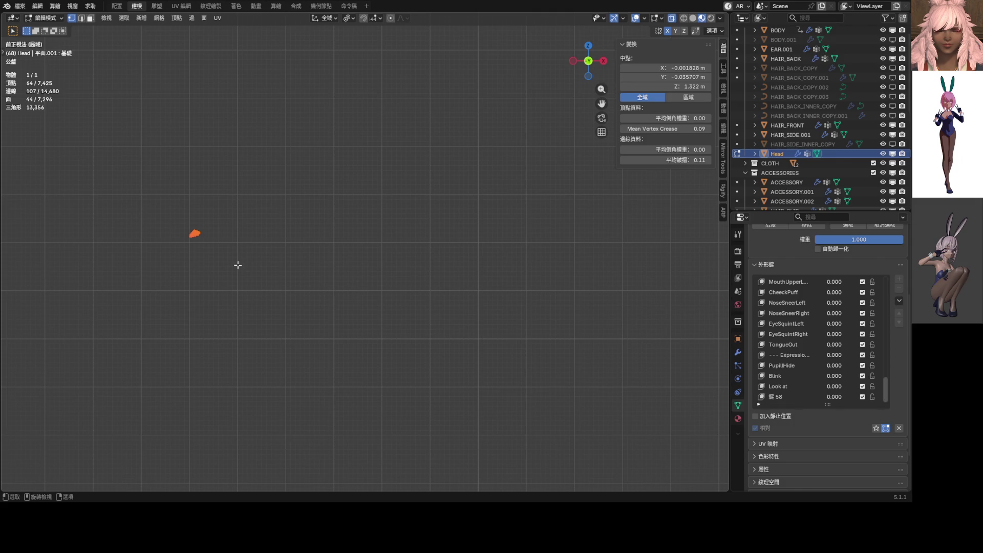
pyautogui.moveTo(240, 138); pyautogui.dragTo(217, 167, button='middle')
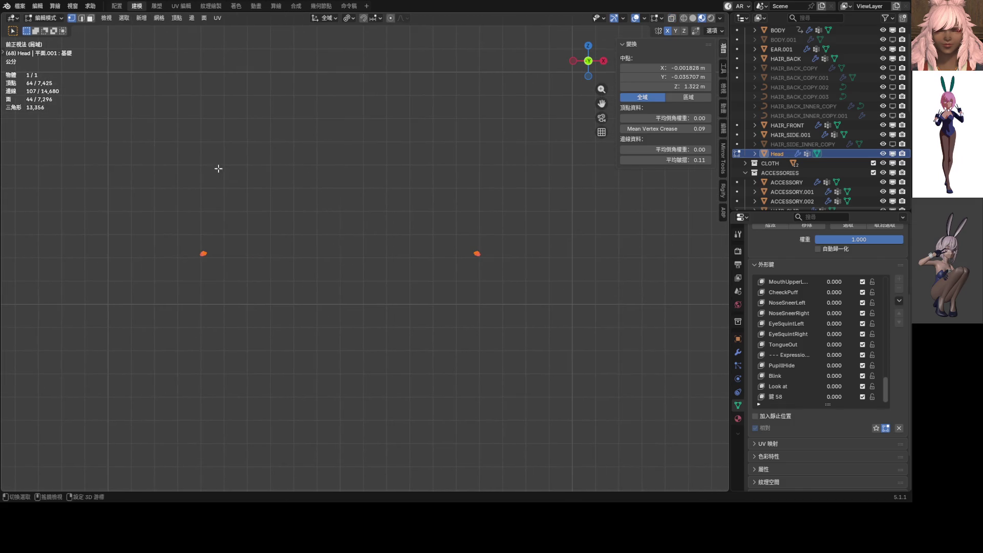
pyautogui.click(158, 18)
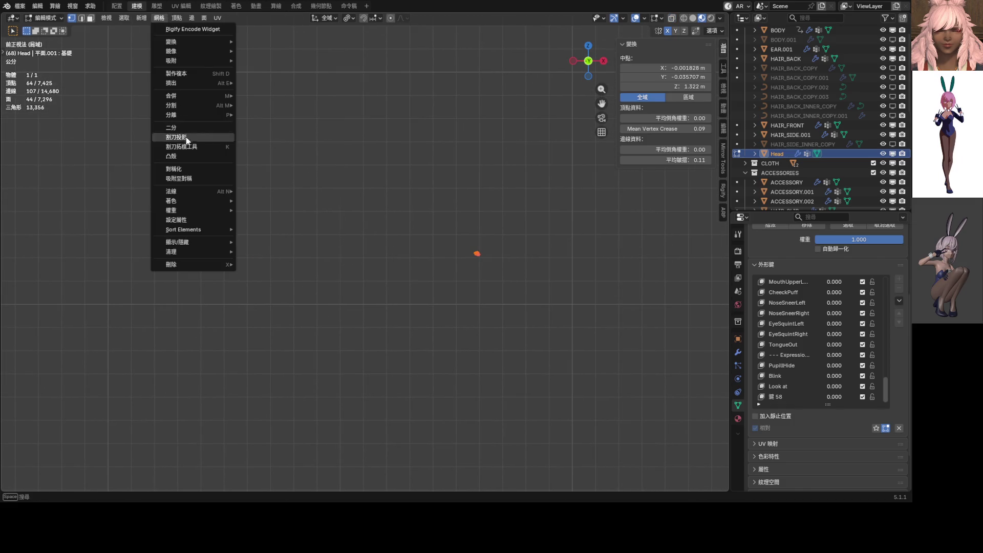
pyautogui.click(183, 180)
# Box-select the whole right eyeshadow piece and frame both pieces in view.
pyautogui.moveTo(396, 214); pyautogui.dragTo(445, 269)
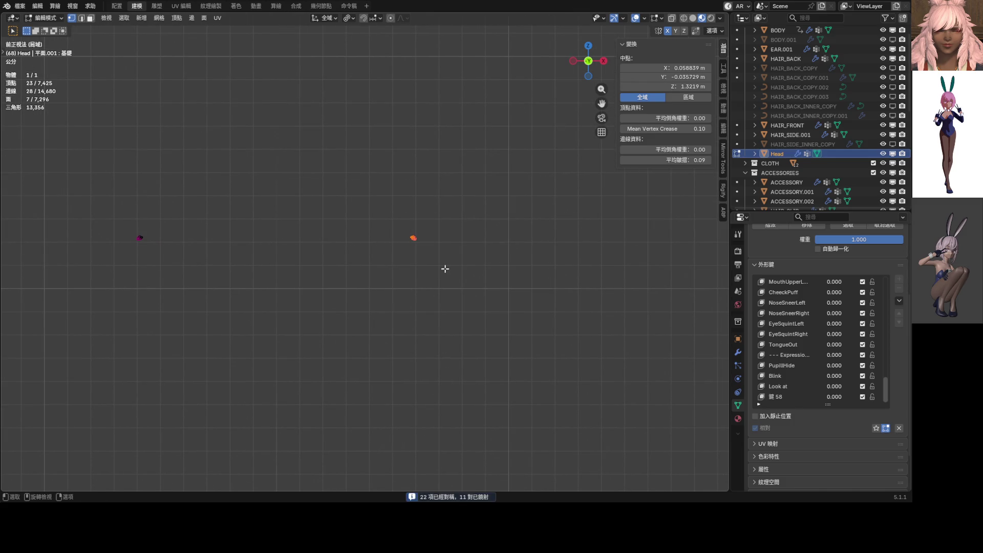
pyautogui.keyDown('shift'); pyautogui.moveTo(391, 222); pyautogui.dragTo(430, 259); pyautogui.keyUp('shift')
pyautogui.press('g')
pyautogui.press('Escape')
pyautogui.scroll(4, 439, 272)
pyautogui.scroll(-2, 461, 272)
pyautogui.moveTo(430, 276)
pyautogui.keyDown('shift'); pyautogui.mouseDown(button='middle')
pyautogui.moveTo(342, 279)
pyautogui.moveTo(404, 287)
pyautogui.mouseUp(button='middle'); pyautogui.keyUp('shift')
pyautogui.scroll(-3, 472, 259)
# Scale the pieces up by about 46.289 into large mirrored wedges.
pyautogui.press('s')
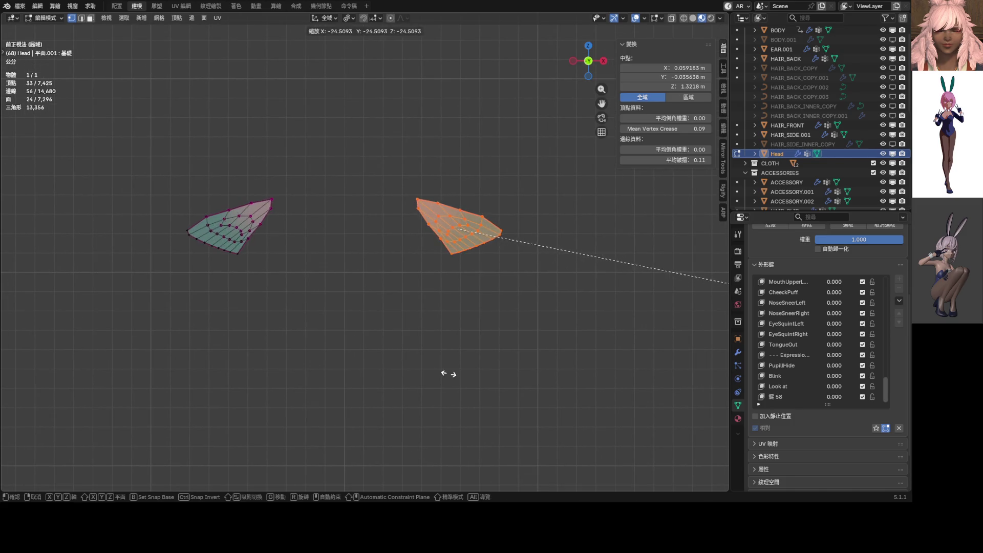
pyautogui.click(470, 286)
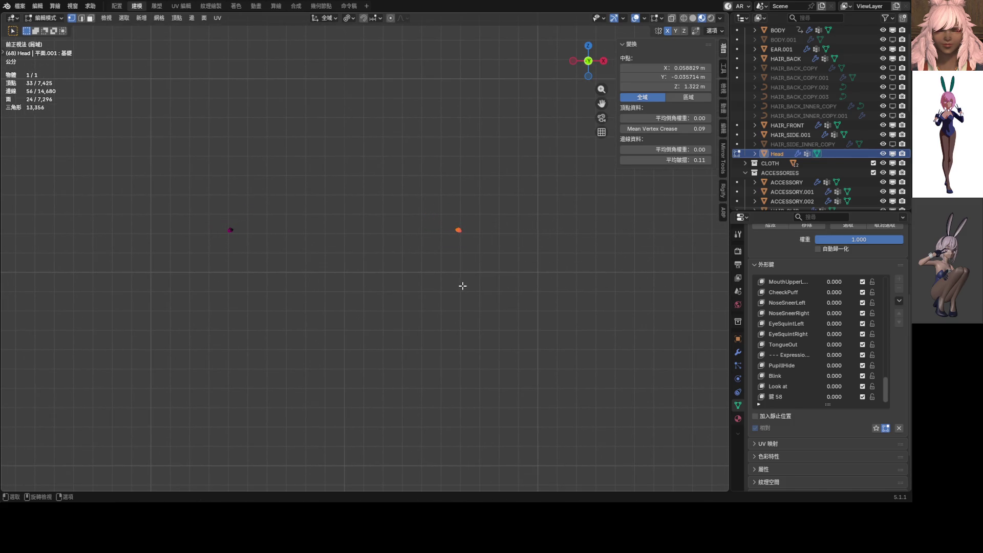
pyautogui.press('s')
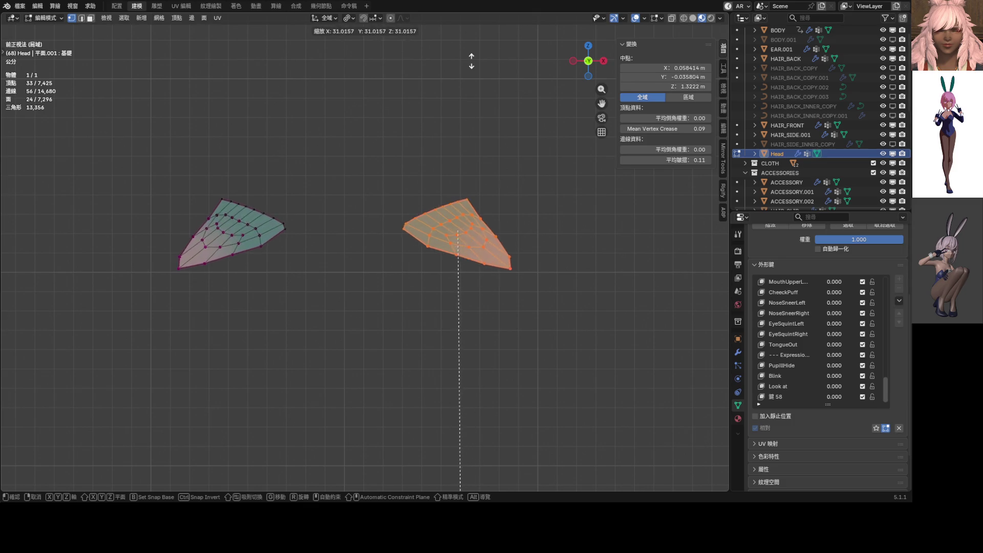
pyautogui.click(341, 359)
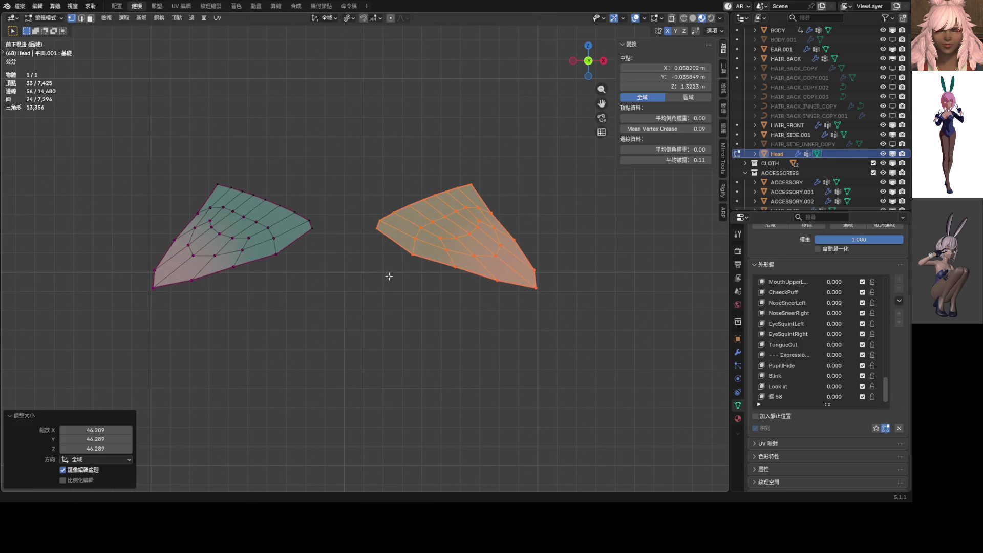
pyautogui.click(375, 232)
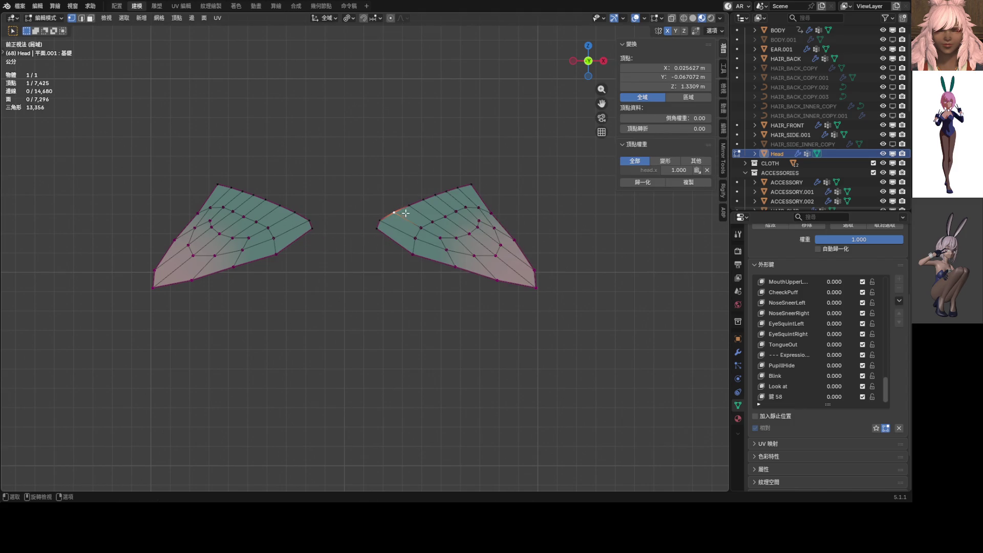
# Nudge several outer-edge vertices of the right piece, mirrored on the left, then select the outer corner vertex.
pyautogui.moveTo(405, 209)
pyautogui.mouseDown()
pyautogui.moveTo(473, 183)
pyautogui.moveTo(458, 183)
pyautogui.moveTo(459, 203)
pyautogui.moveTo(499, 207)
pyautogui.moveTo(429, 215)
pyautogui.moveTo(420, 226)
pyautogui.mouseUp()
pyautogui.moveTo(403, 237); pyautogui.dragTo(414, 248)
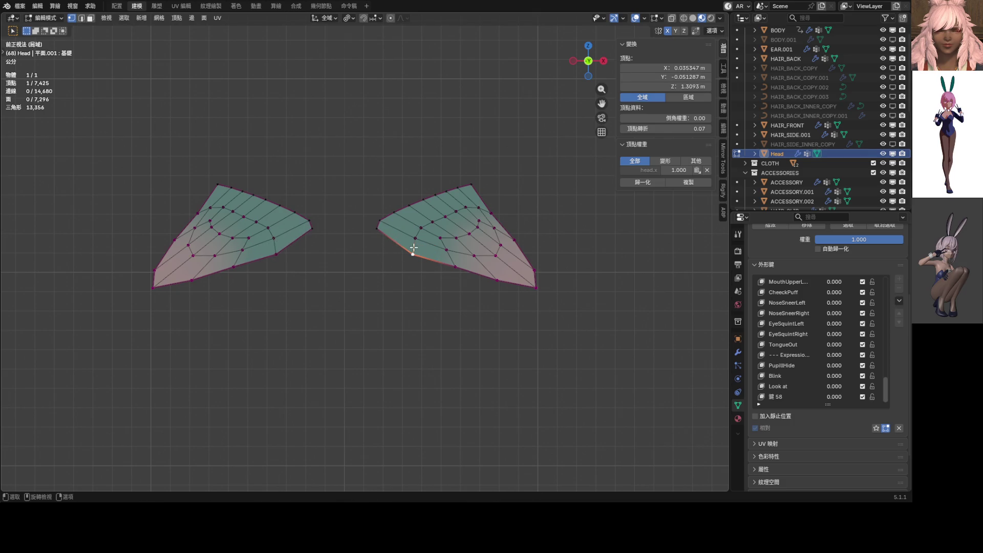
pyautogui.click(442, 235)
pyautogui.moveTo(462, 227); pyautogui.dragTo(477, 230)
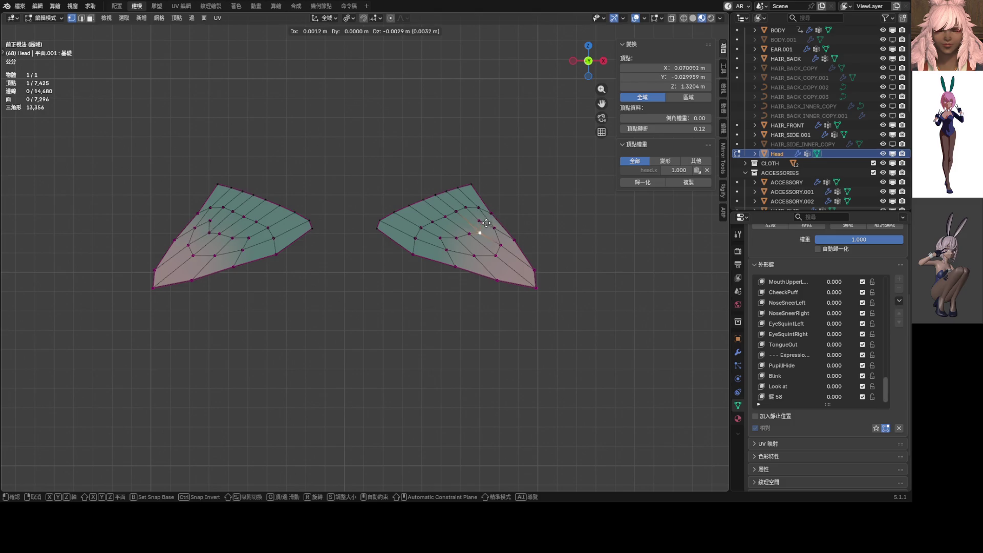
pyautogui.moveTo(479, 221)
pyautogui.mouseDown()
pyautogui.moveTo(518, 219)
pyautogui.moveTo(499, 239)
pyautogui.mouseUp()
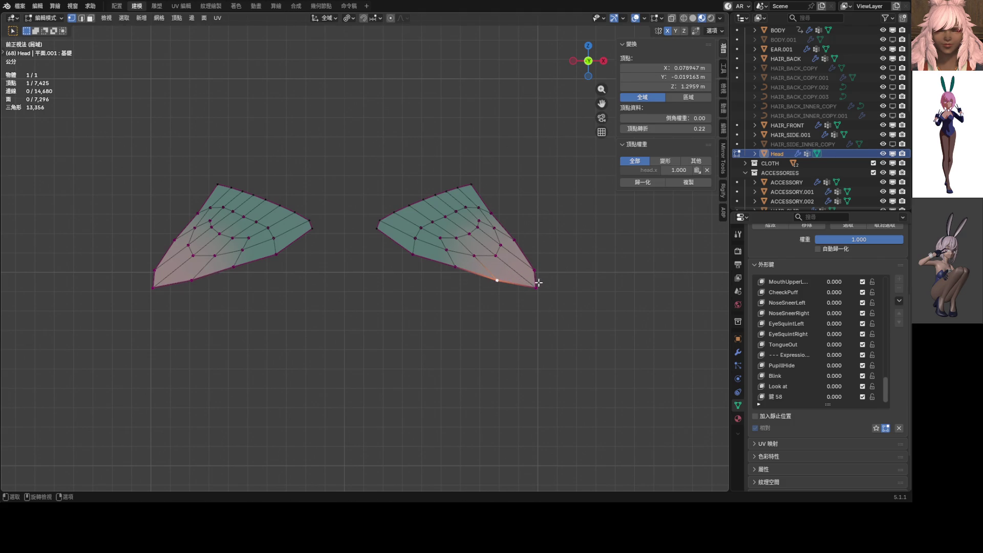
pyautogui.hotkey('alt', 'a')
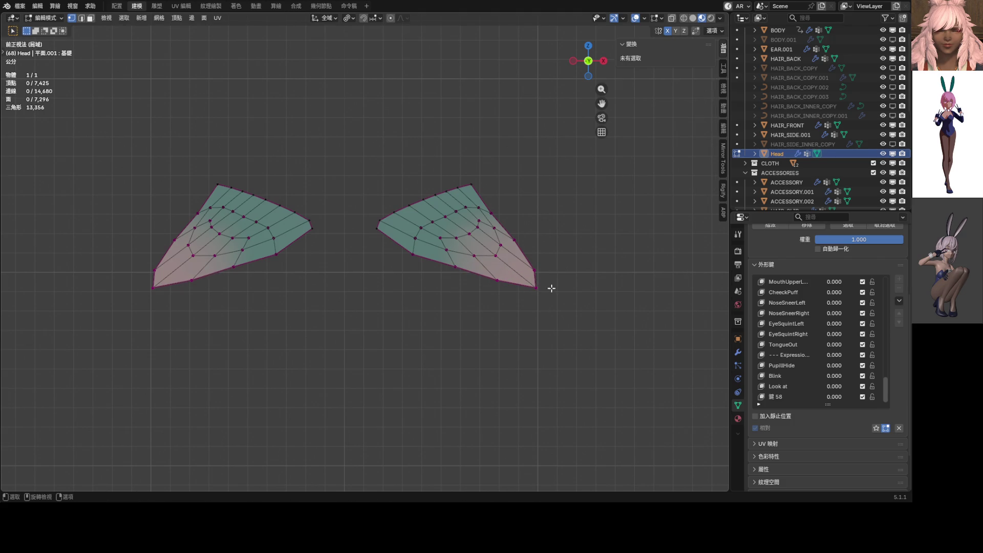
pyautogui.click(537, 289)
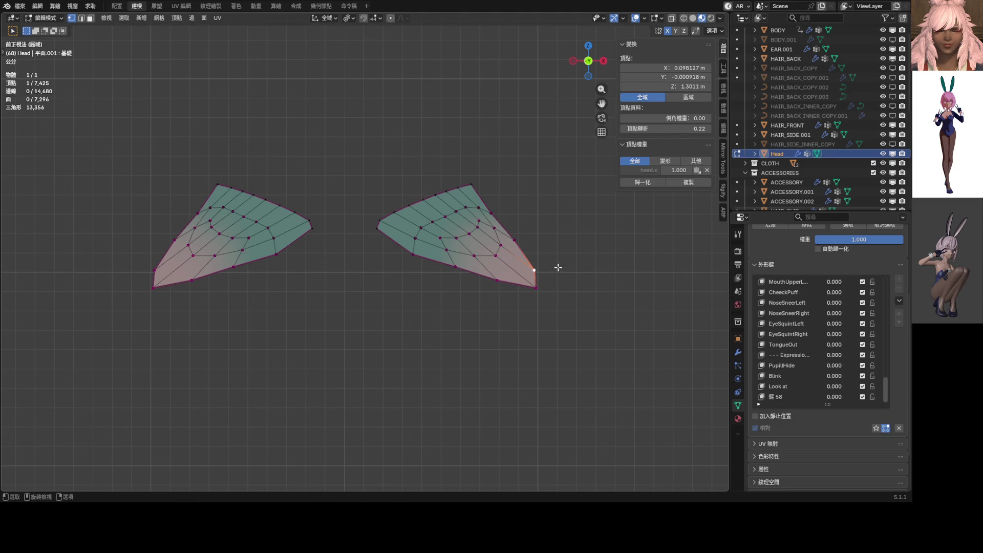
# Select both eyeshadow pieces entirely and shrink them by about 0.0118 into small slivers.
pyautogui.press('g')
pyautogui.press('Escape')
pyautogui.press('g')
pyautogui.press('Escape')
pyautogui.scroll(-5, 466, 261)
pyautogui.press('ctrl')
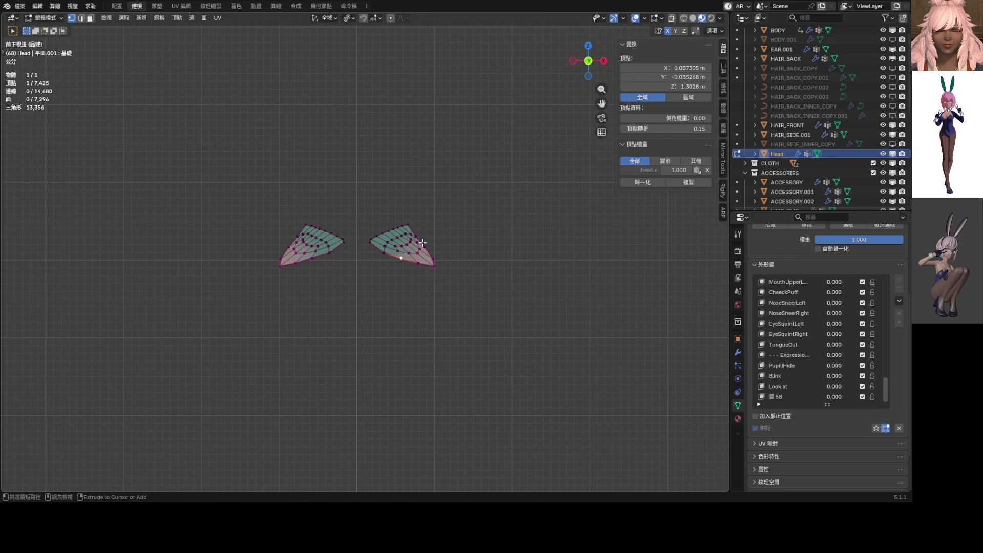
pyautogui.press('a')
pyautogui.press('s')
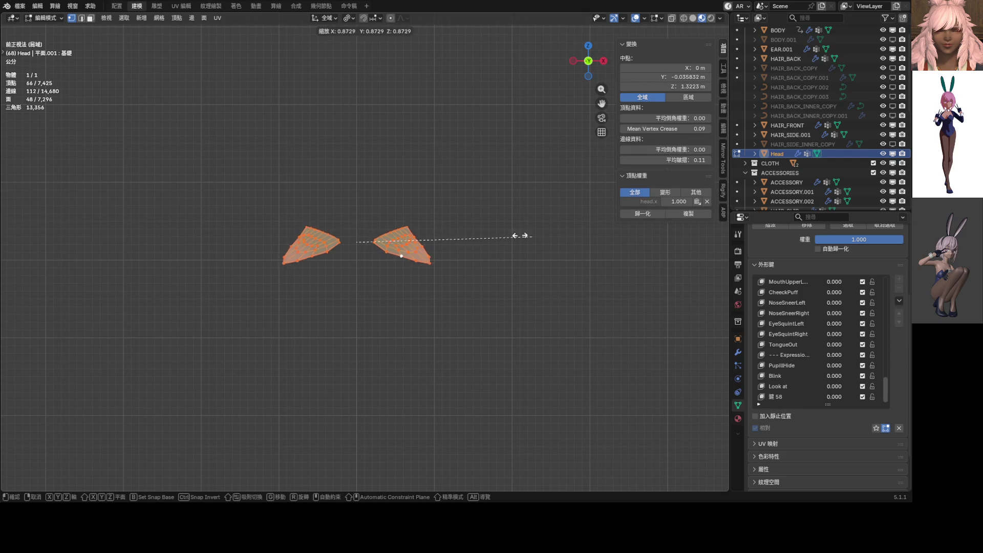
pyautogui.click(358, 243)
# Reveal the hidden Head mesh around the pieces and deselect everything.
pyautogui.hotkey('alt', 'h')
pyautogui.scroll(6, 338, 268)
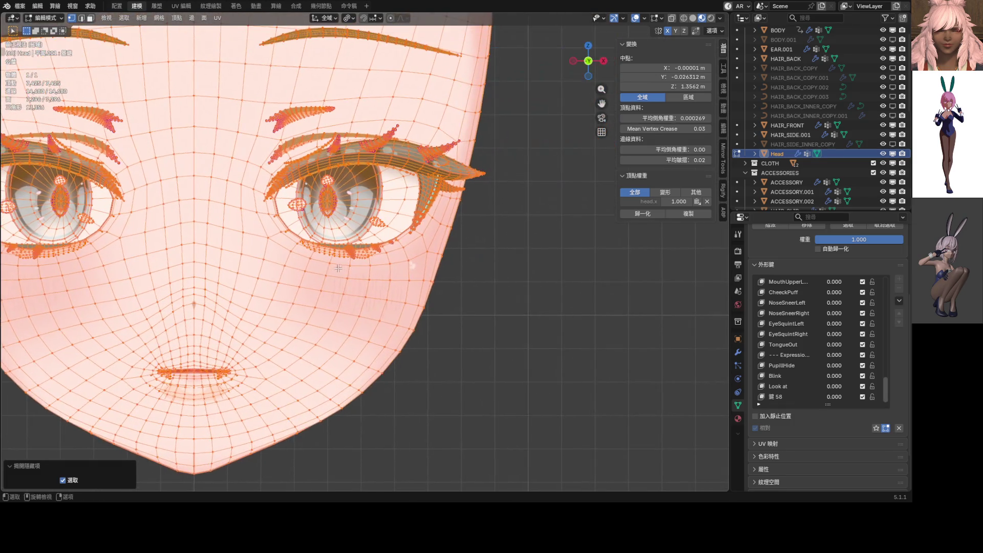
pyautogui.scroll(5, 338, 267)
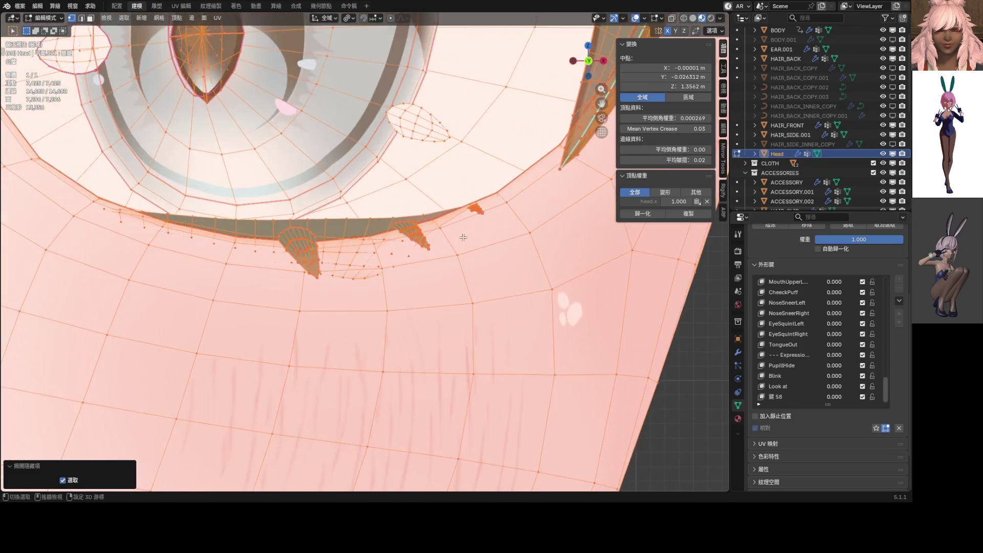
pyautogui.keyDown('ctrl'); pyautogui.hscroll(3, 463, 237); pyautogui.keyUp('ctrl')
pyautogui.keyDown('shift'); pyautogui.scroll(2, 496, 286); pyautogui.keyUp('shift')
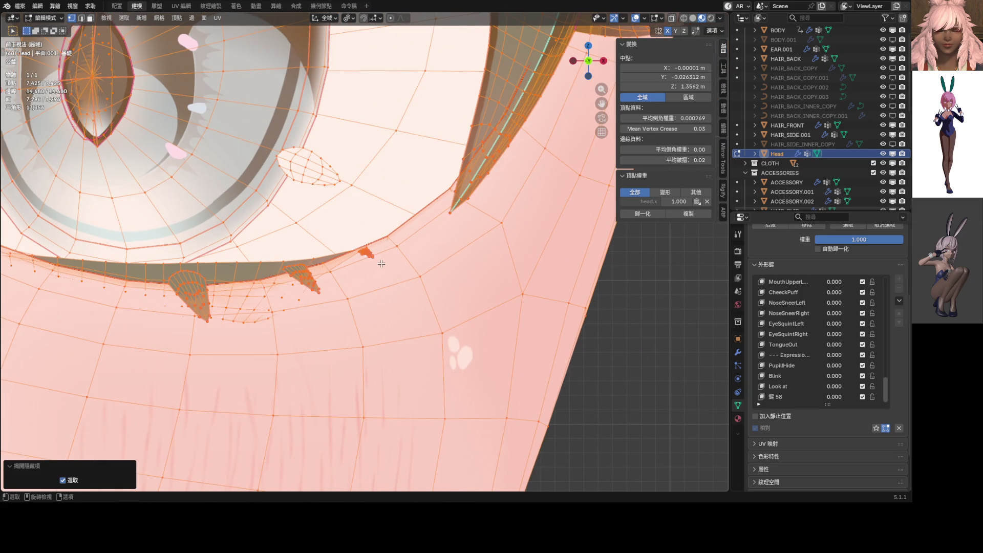
pyautogui.hotkey('ctrl', 'z')
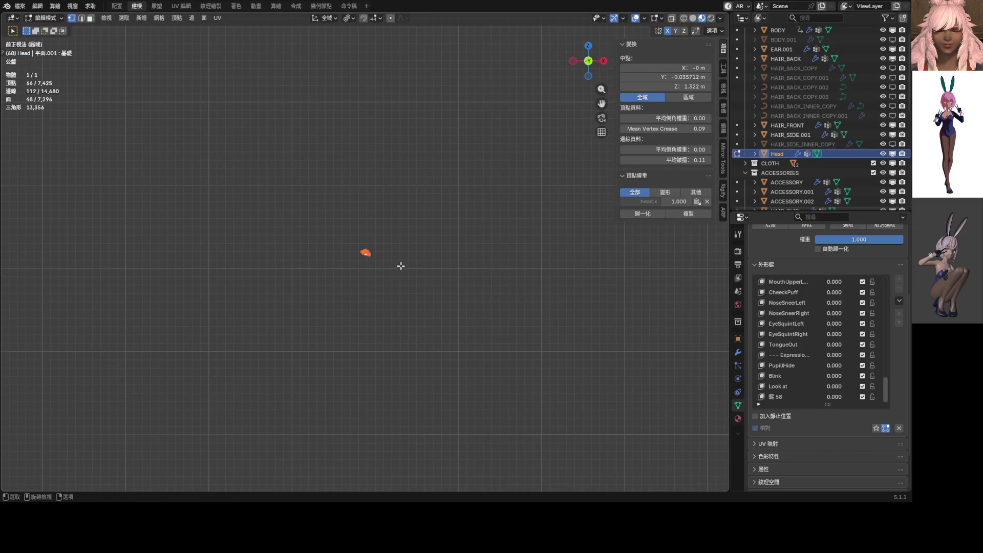
pyautogui.scroll(1, 401, 265)
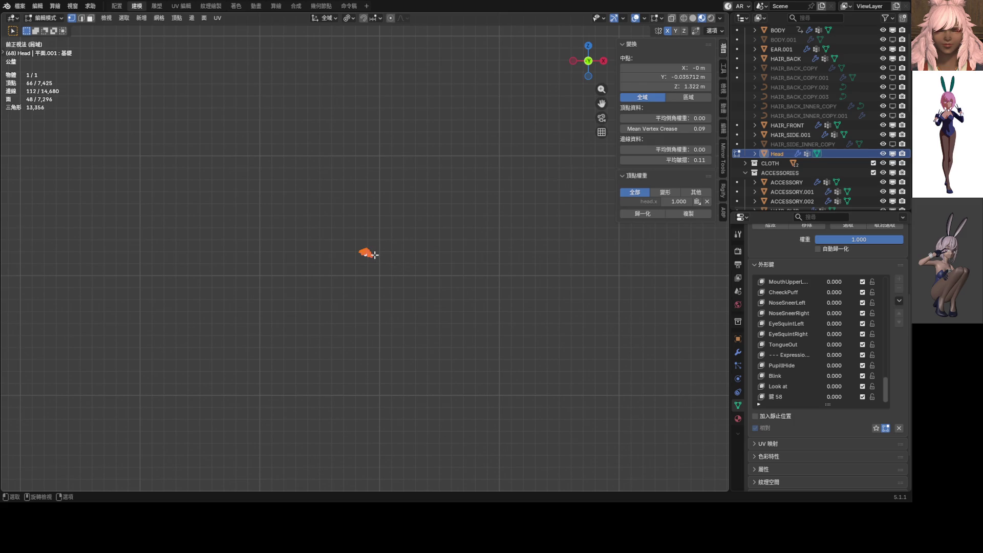
pyautogui.hotkey('alt', 'h')
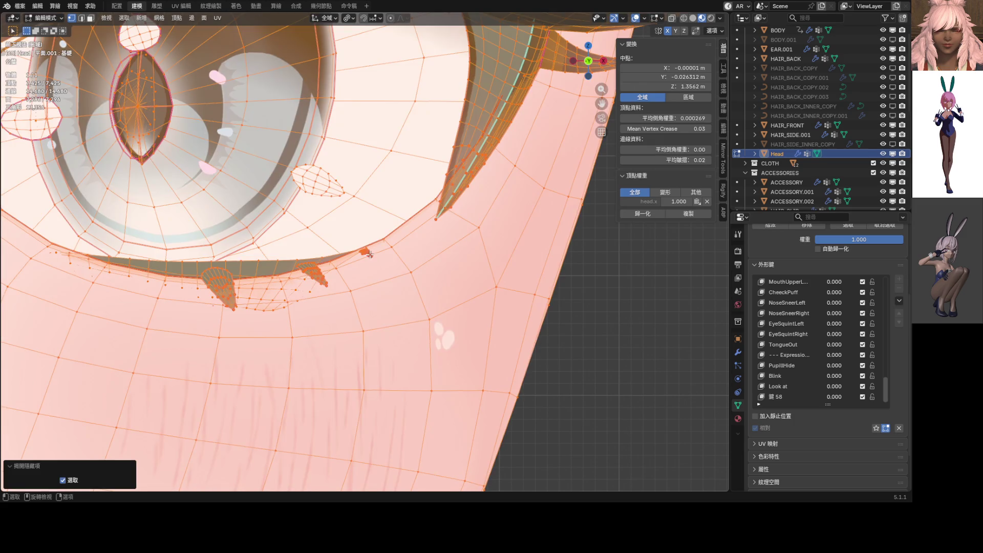
pyautogui.hotkey('alt', 'a')
pyautogui.scroll(-5, 370, 255)
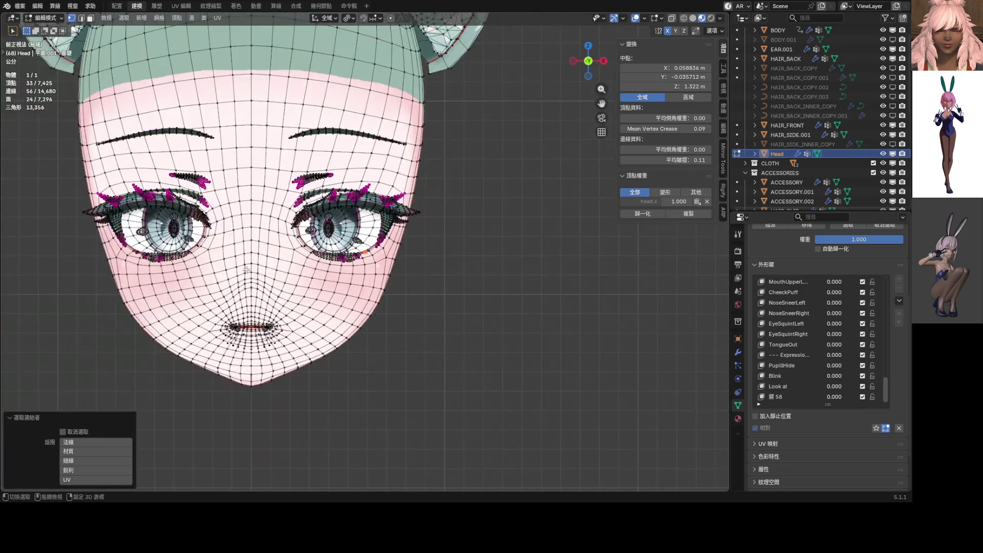
# Select the connected eyeshadow piece with L and scale it up by 1.764.
pyautogui.scroll(5, 184, 277)
pyautogui.press('l')
pyautogui.scroll(5, 185, 276)
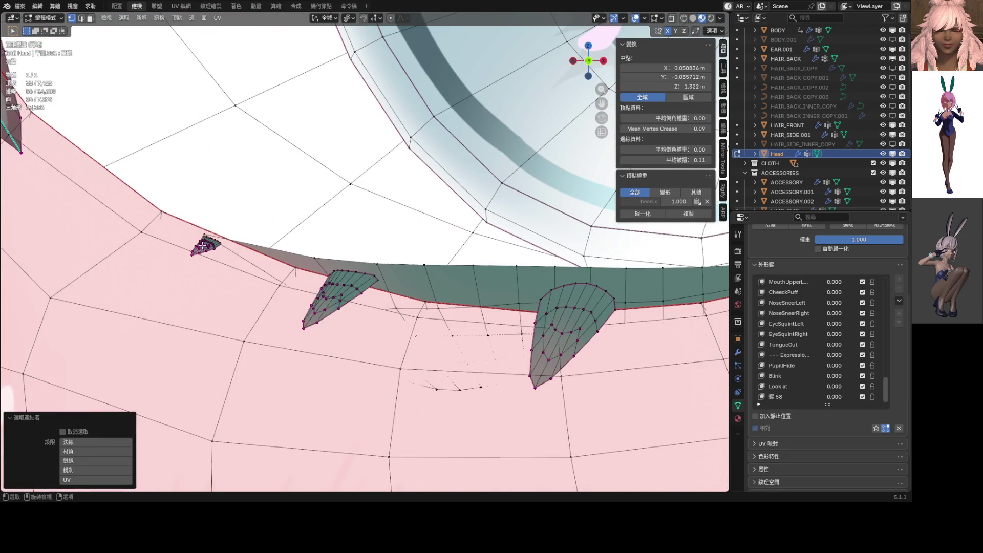
pyautogui.scroll(-6, 204, 245)
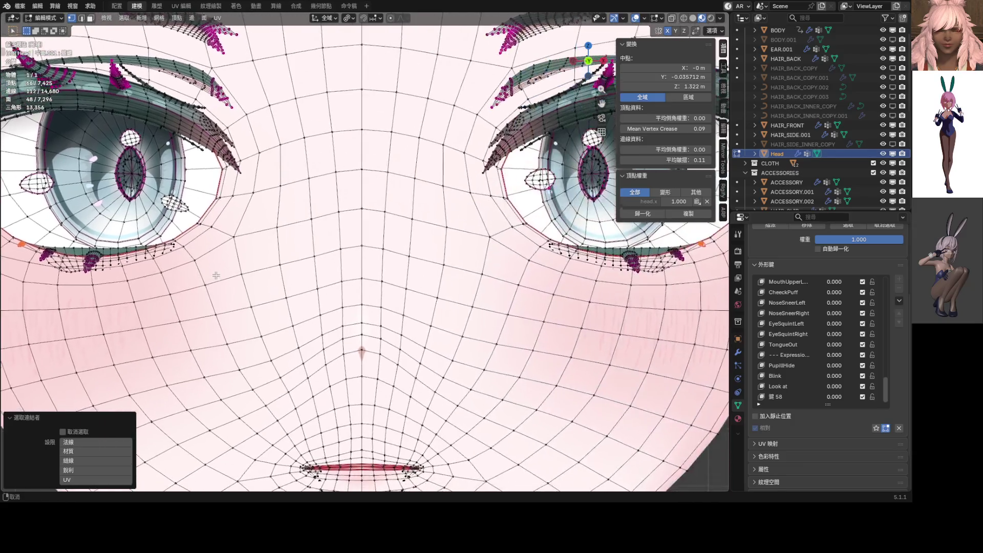
pyautogui.moveTo(74, 249)
pyautogui.keyDown('shift'); pyautogui.mouseDown(button='middle')
pyautogui.moveTo(71, 234)
pyautogui.moveTo(174, 241)
pyautogui.mouseUp(button='middle'); pyautogui.keyUp('shift')
pyautogui.scroll(-4, 159, 237)
pyautogui.scroll(5, 393, 276)
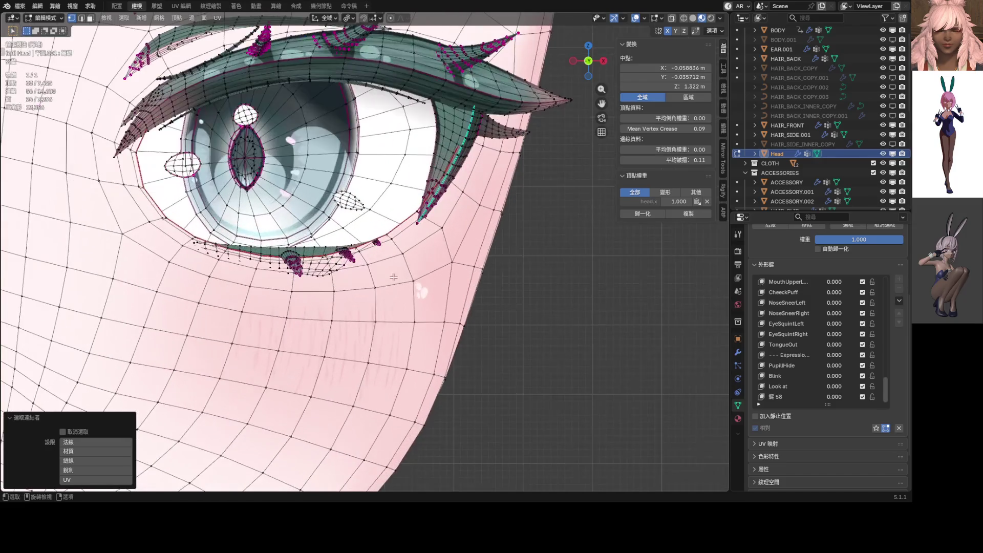
pyautogui.scroll(6, 393, 276)
pyautogui.press('s')
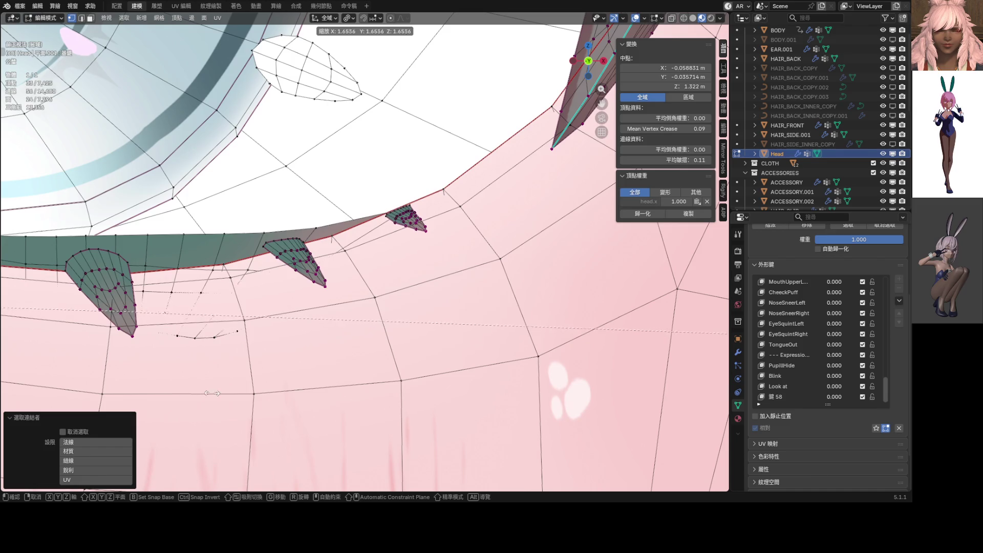
pyautogui.click(534, 386)
# Deselect everything and test shape key 鍵 58 at 1, leaving it back at 0.
pyautogui.scroll(-10, 394, 306)
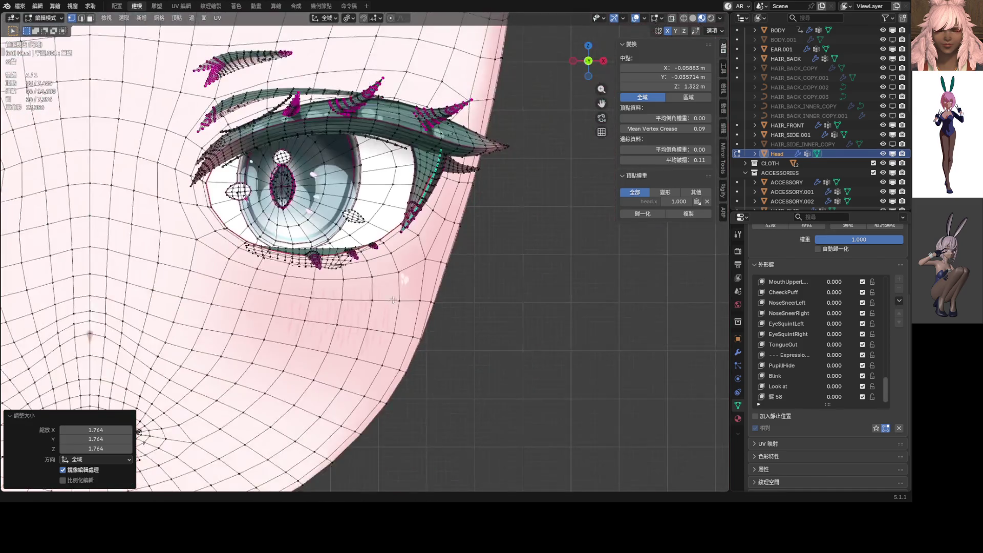
pyautogui.hotkey('alt', 'a')
pyautogui.scroll(3, 552, 283)
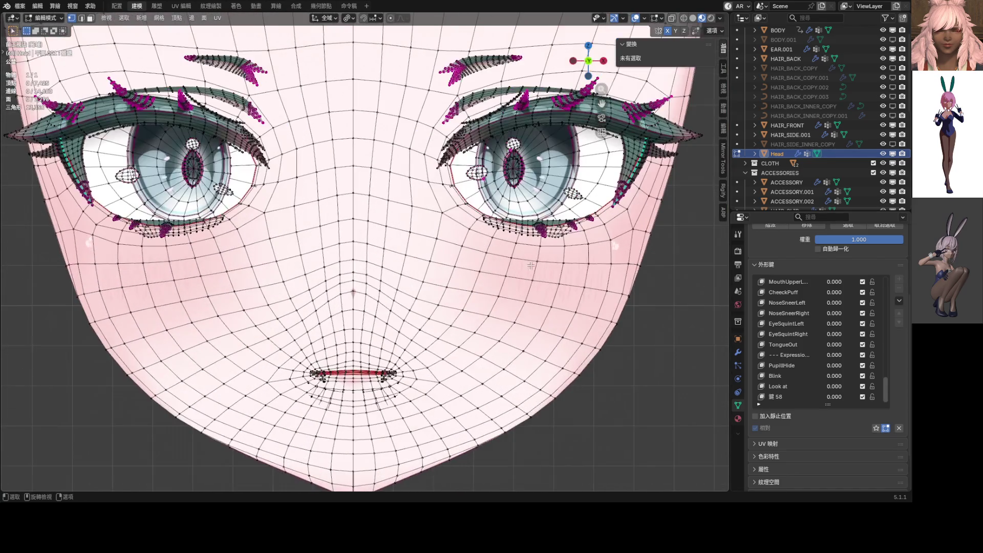
pyautogui.moveTo(837, 400)
pyautogui.mouseDown()
pyautogui.moveTo(865, 401)
pyautogui.moveTo(837, 399)
pyautogui.mouseUp()
pyautogui.scroll(-2, 364, 251)
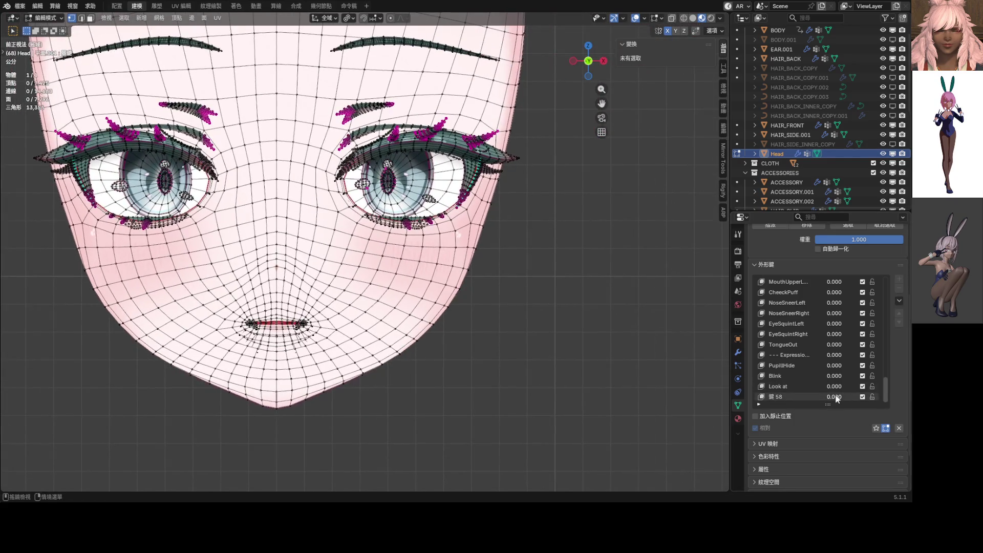
pyautogui.click(797, 397)
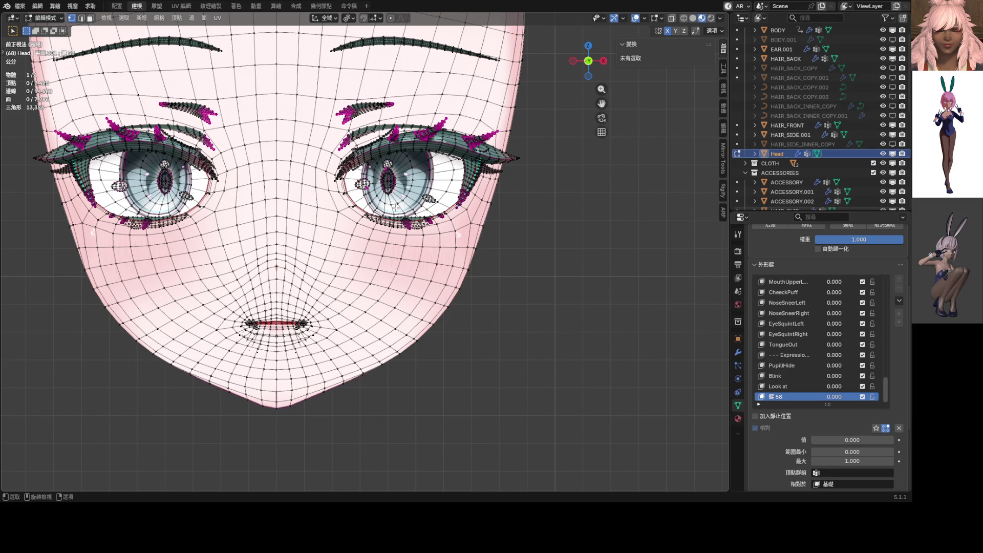
# Raise shape key 鍵 58 to preview the closed eye, framing both eyes.
pyautogui.scroll(4, 395, 207)
pyautogui.keyDown('shift'); pyautogui.moveTo(410, 215); pyautogui.dragTo(259, 272, button='middle'); pyautogui.keyUp('shift')
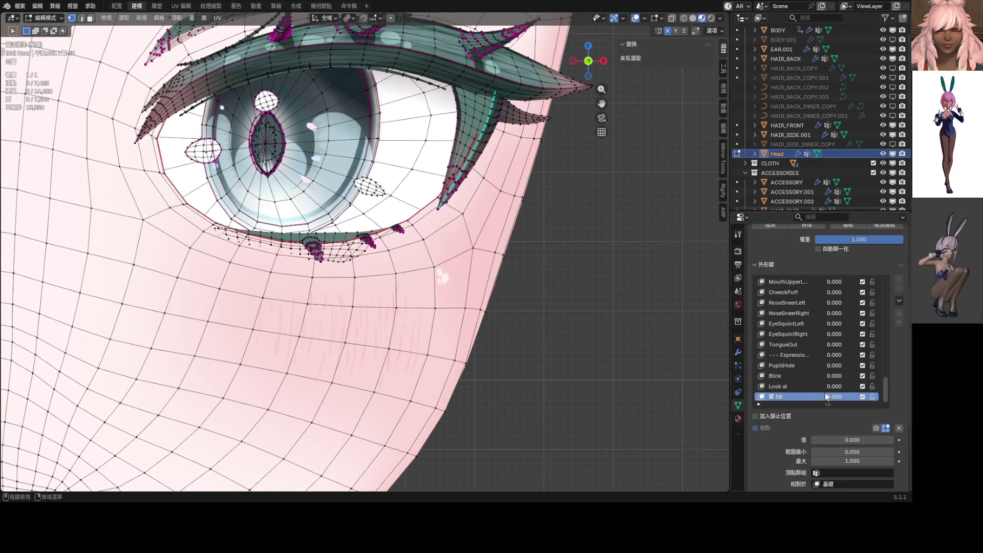
pyautogui.moveTo(853, 440)
pyautogui.mouseDown()
pyautogui.moveTo(893, 440)
pyautogui.moveTo(827, 439)
pyautogui.moveTo(867, 440)
pyautogui.mouseUp()
pyautogui.scroll(-5, 340, 303)
pyautogui.keyDown('shift'); pyautogui.moveTo(340, 303); pyautogui.dragTo(417, 345, button='middle'); pyautogui.keyUp('shift')
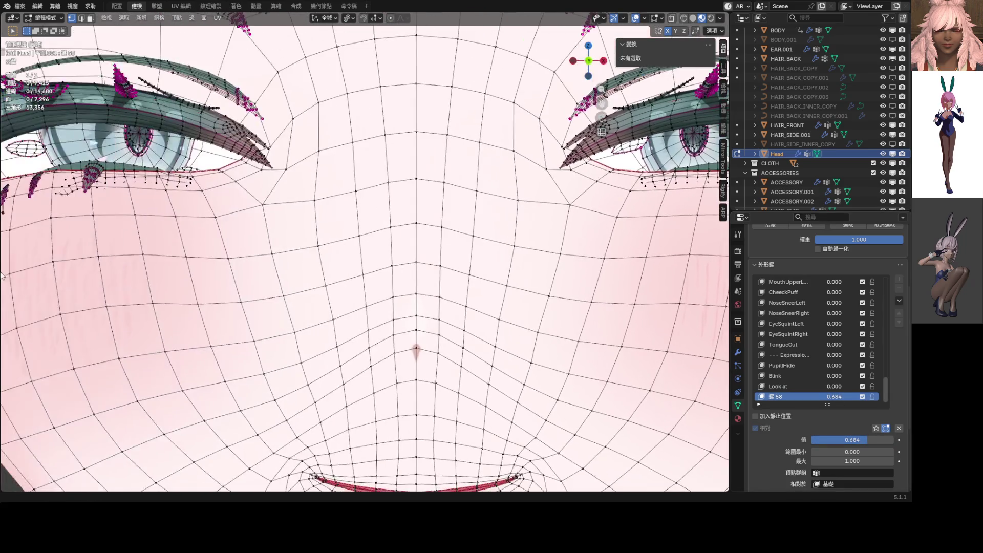
pyautogui.scroll(-2, 307, 219)
pyautogui.scroll(5, 409, 229)
pyautogui.scroll(8, 409, 229)
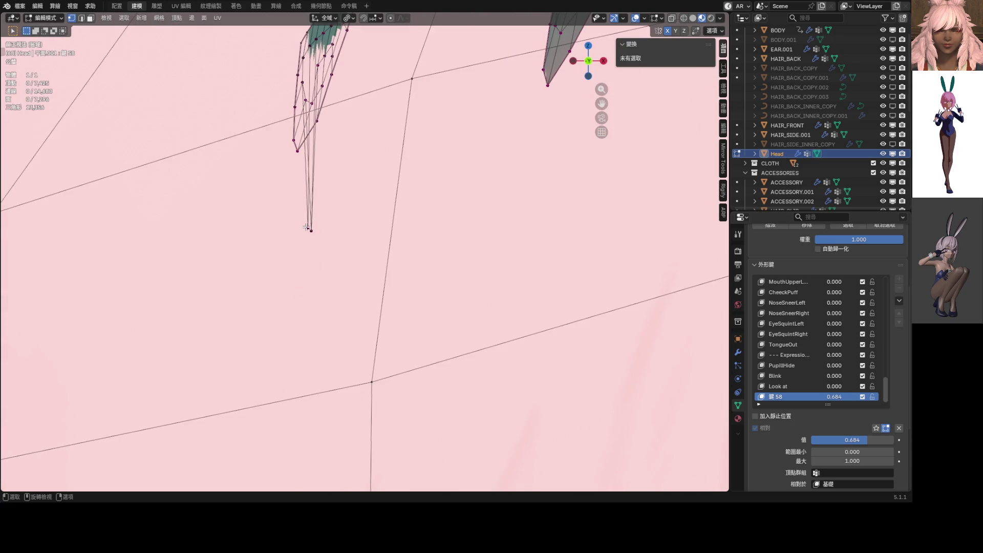
# Nudge the edge at a lash strand tip to a slightly new position.
pyautogui.keyDown('alt'); pyautogui.click(310, 228); pyautogui.keyUp('alt')
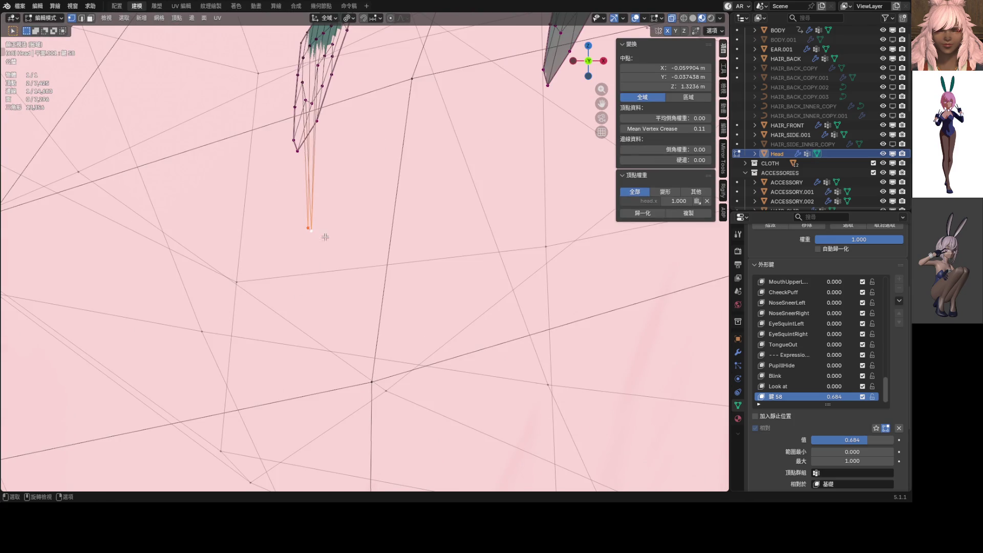
pyautogui.scroll(-6, 370, 250)
pyautogui.moveTo(369, 250)
pyautogui.keyDown('shift'); pyautogui.mouseDown(button='middle')
pyautogui.moveTo(358, 256)
pyautogui.moveTo(391, 391)
pyautogui.moveTo(456, 292)
pyautogui.moveTo(371, 303)
pyautogui.mouseUp(button='middle'); pyautogui.keyUp('shift')
pyautogui.press('g')
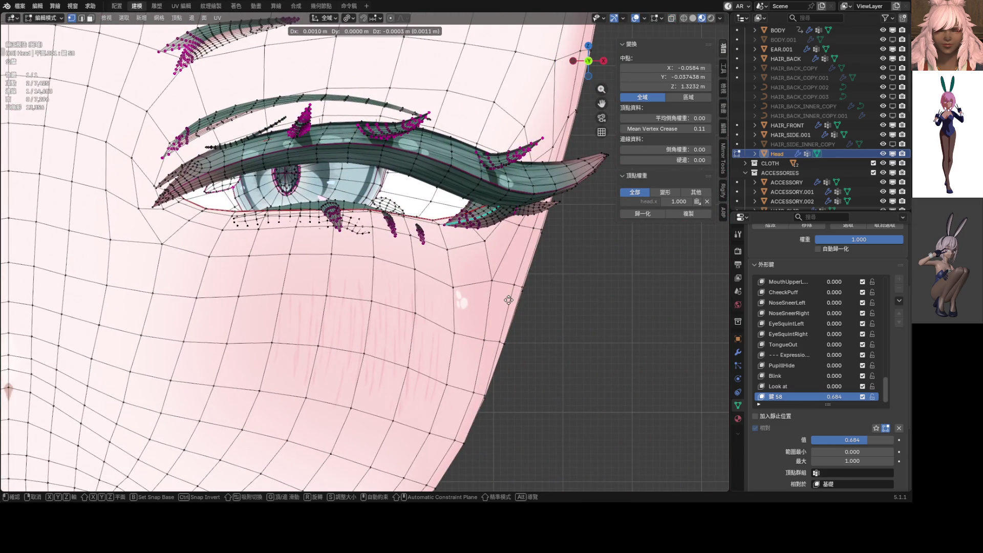
pyautogui.click(508, 300)
pyautogui.scroll(-6, 502, 302)
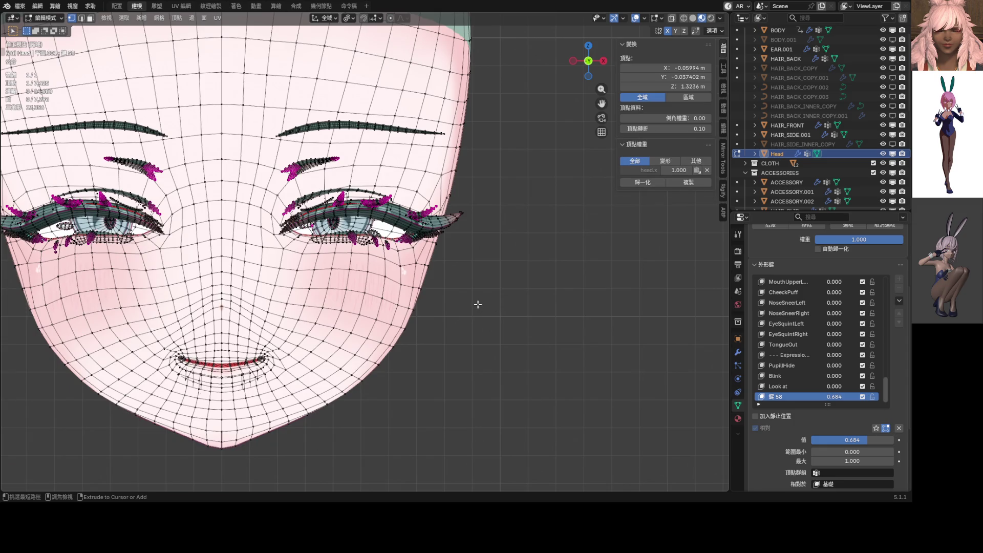
# Clear the selection and set shape key 鍵 58 back to 0.000.
pyautogui.hotkey('alt', 'a')
pyautogui.moveTo(834, 397); pyautogui.dragTo(799, 398)
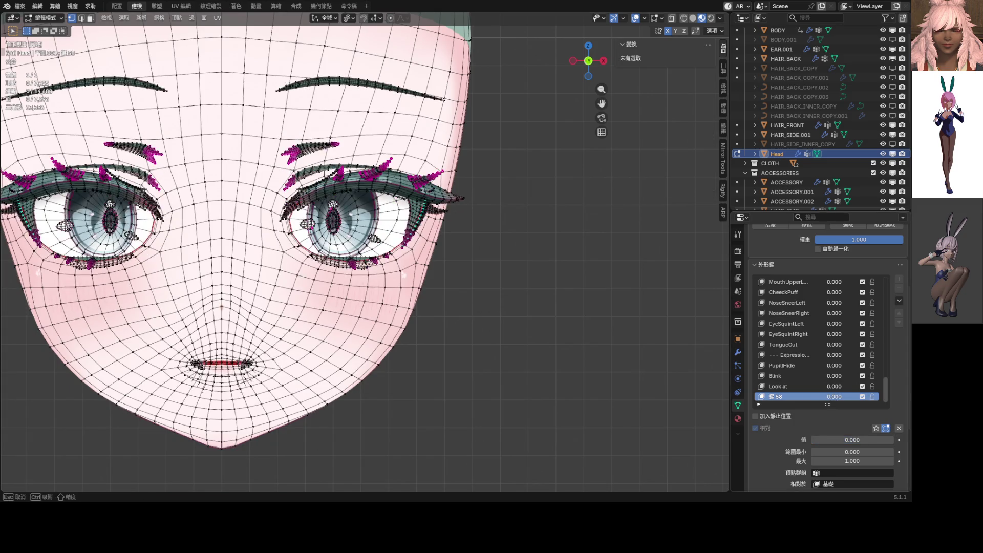
pyautogui.scroll(2, 524, 290)
pyautogui.keyDown('shift'); pyautogui.moveTo(524, 290); pyautogui.dragTo(549, 288, button='middle'); pyautogui.keyUp('shift')
pyautogui.press('Return')
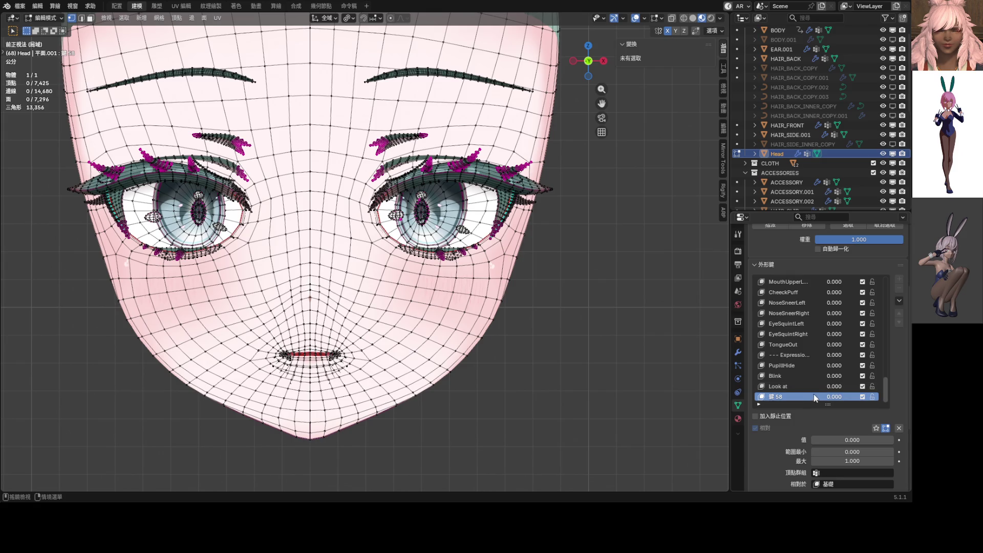
# Set the Blink shape key to 1.000 so both eyes close.
pyautogui.scroll(4, 825, 368)
pyautogui.scroll(6, 614, 314)
pyautogui.scroll(20, 814, 336)
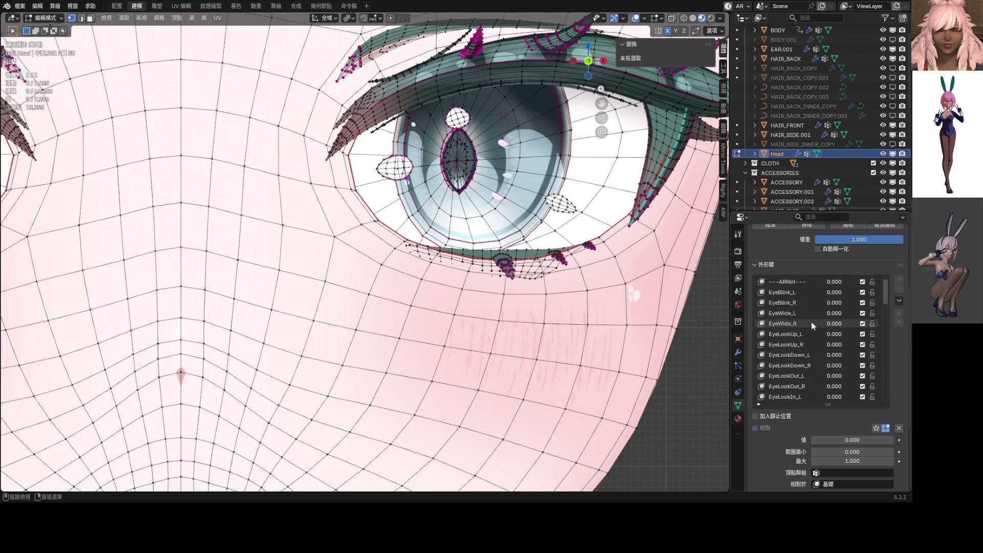
pyautogui.scroll(4, 811, 322)
pyautogui.scroll(-6, 589, 348)
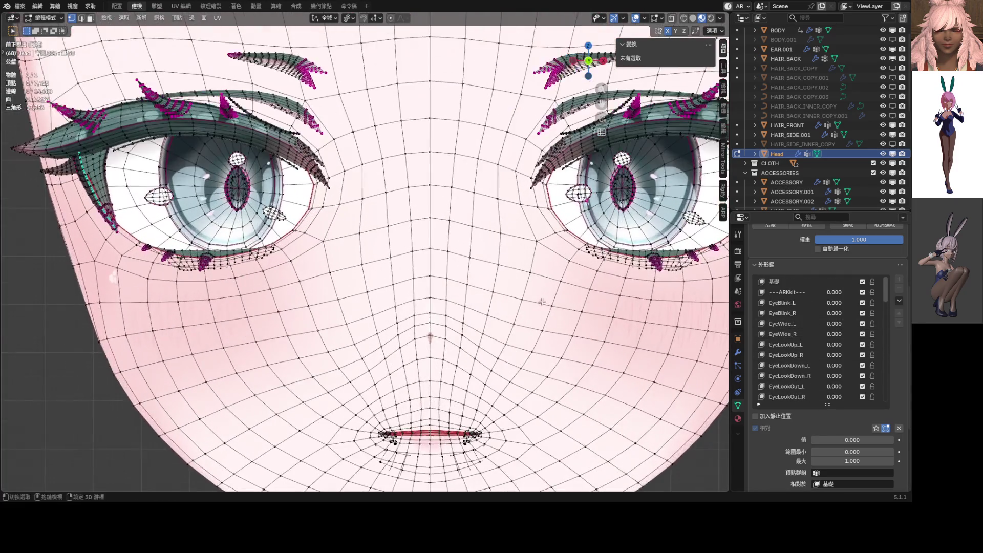
pyautogui.keyDown('shift'); pyautogui.moveTo(542, 301); pyautogui.dragTo(514, 288, button='middle'); pyautogui.keyUp('shift')
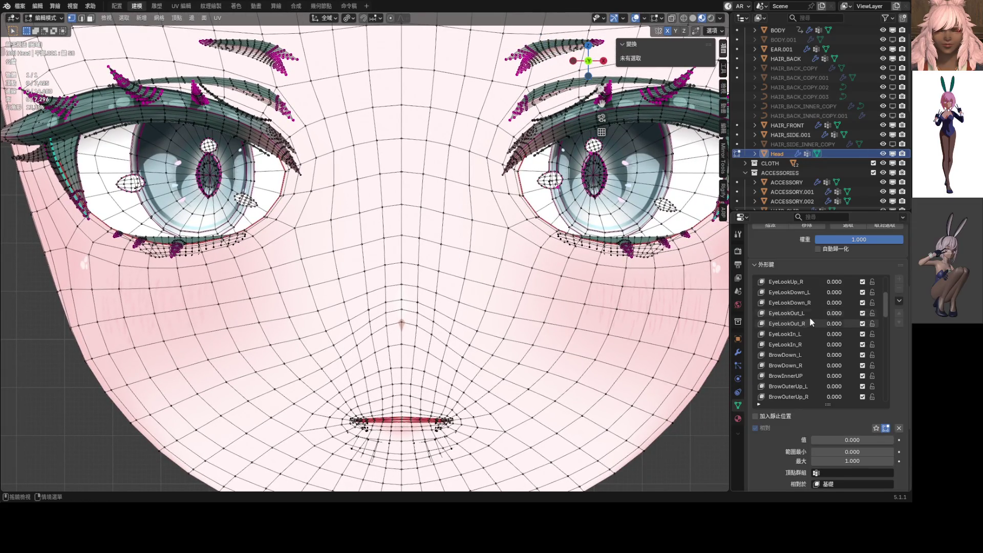
pyautogui.moveTo(883, 300); pyautogui.dragTo(891, 391)
pyautogui.moveTo(835, 375); pyautogui.dragTo(890, 375)
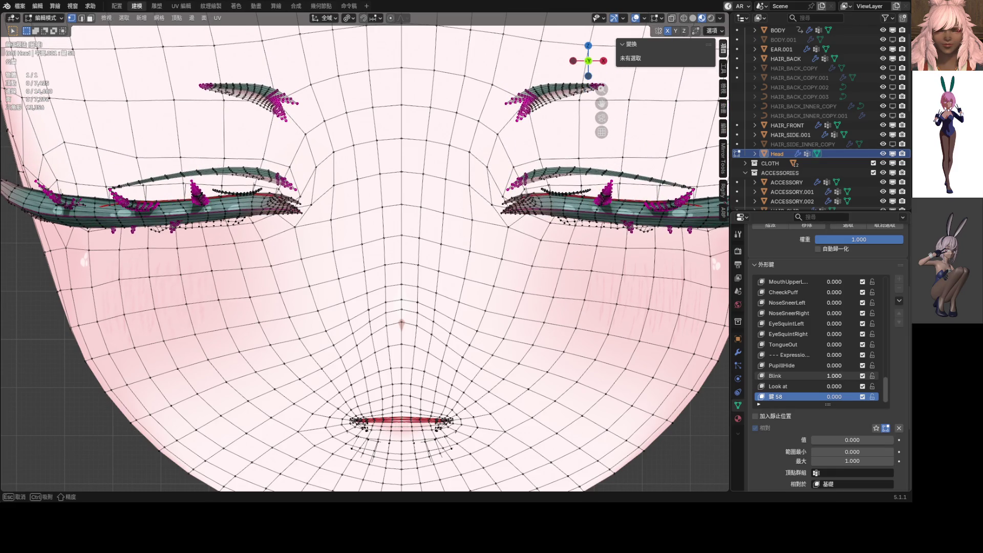
# Switch the head back to Object Mode from the mode pie menu.
pyautogui.scroll(8, 414, 256)
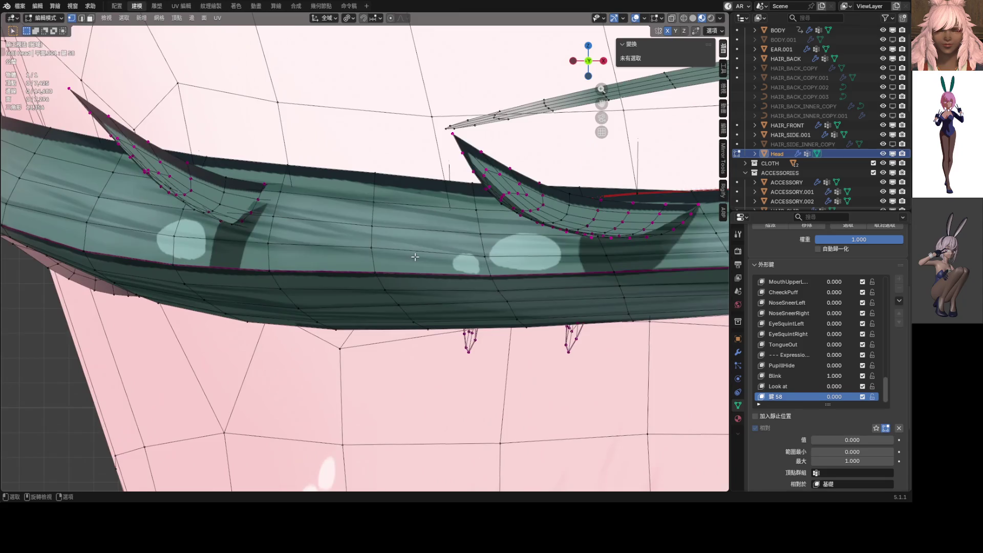
pyautogui.scroll(-5, 414, 256)
pyautogui.hotkey('alt', 'z')
pyautogui.hotkey('alt', 'z')
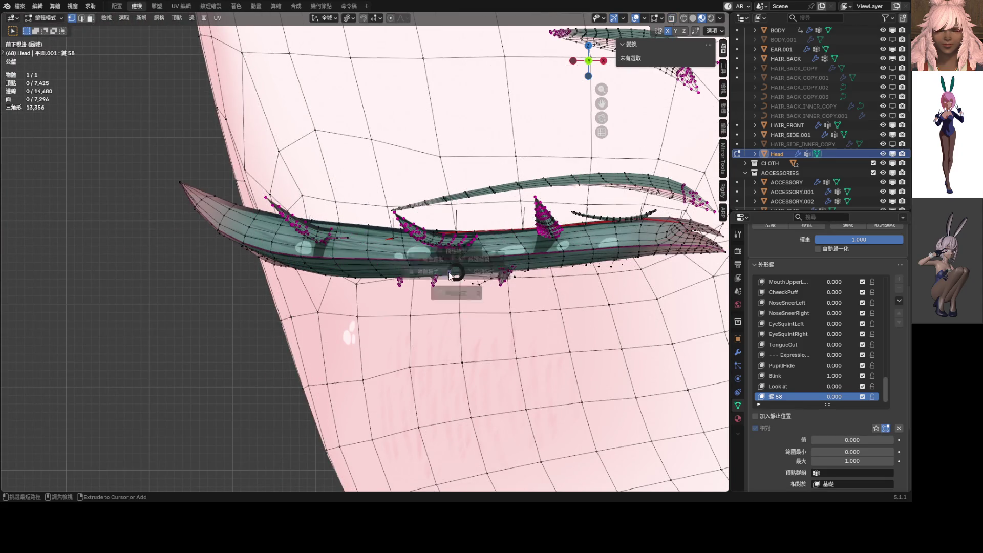
pyautogui.click(410, 279)
pyautogui.scroll(-5, 393, 298)
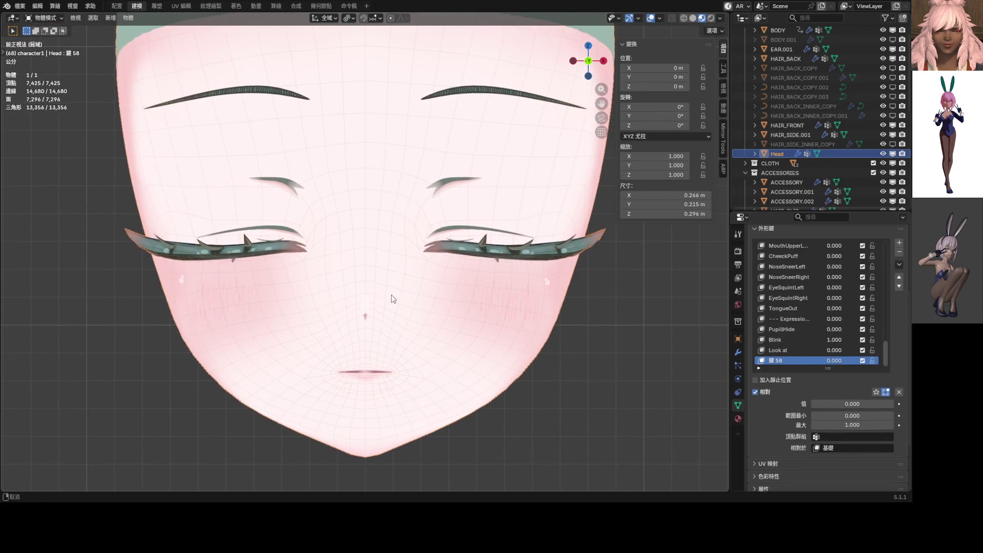
# Make Blink the active shape key, enter Edit Mode, and select the whole eyelash piece.
pyautogui.keyDown('shift'); pyautogui.moveTo(393, 298); pyautogui.dragTo(396, 289, button='middle'); pyautogui.keyUp('shift')
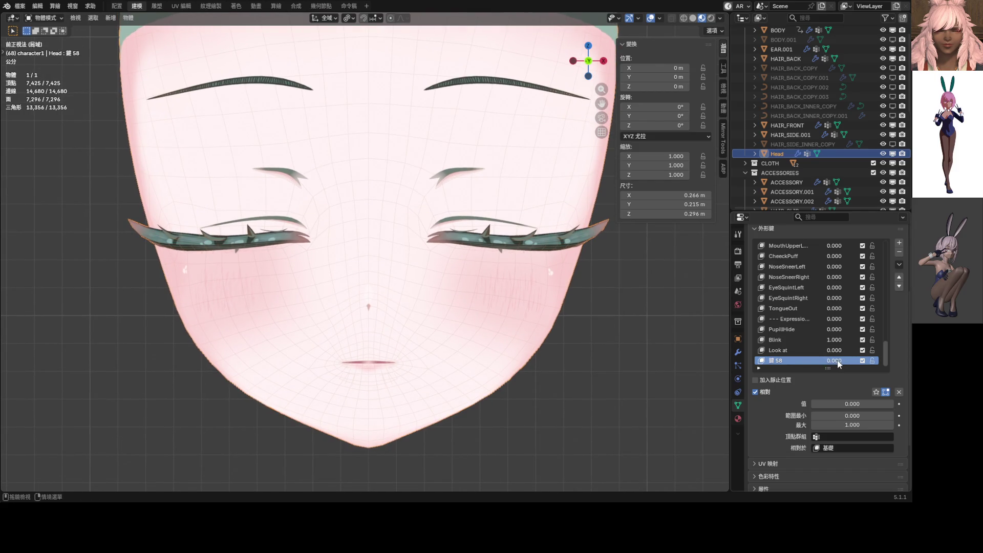
pyautogui.click(791, 339)
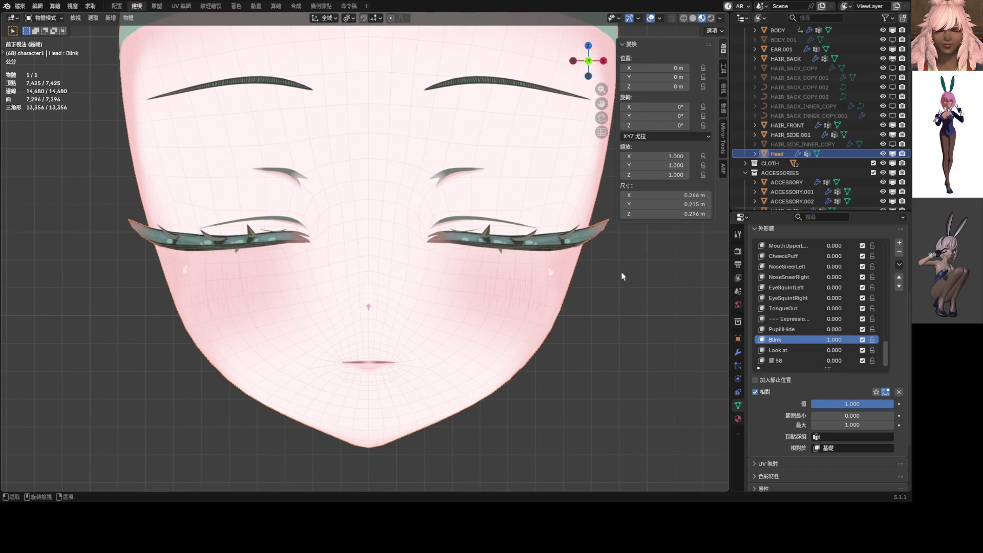
pyautogui.keyDown('shift'); pyautogui.moveTo(507, 266); pyautogui.dragTo(502, 289, button='middle'); pyautogui.keyUp('shift')
pyautogui.press('Tab')
pyautogui.scroll(6, 468, 286)
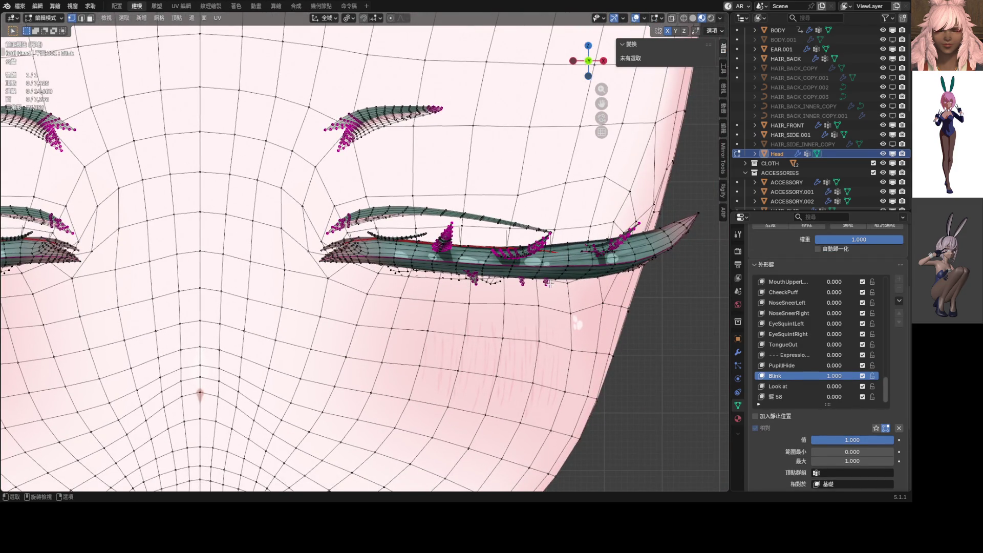
pyautogui.hotkey('alt', 'z')
pyautogui.press('l')
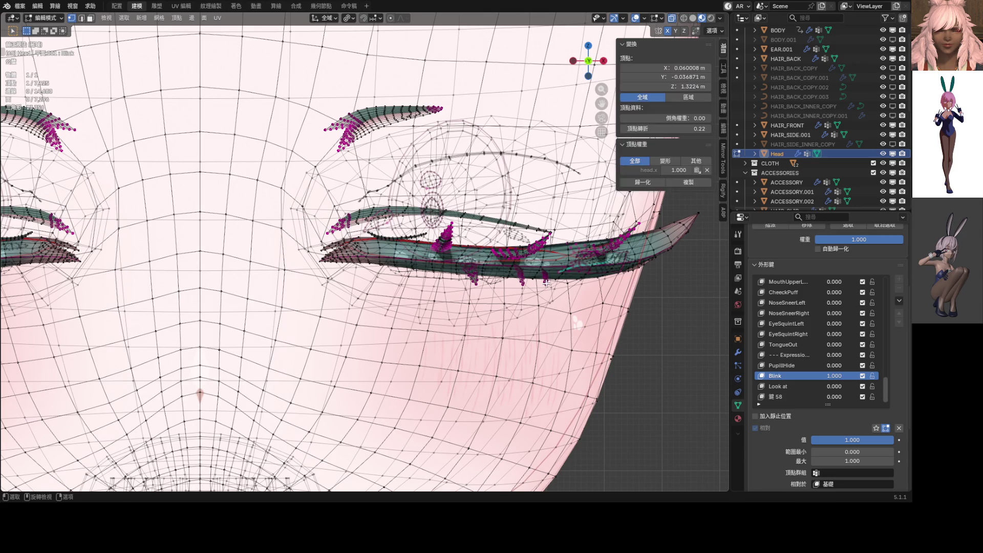
# Shift the eyelash piece −0.001234 m along Y and hide overlays to preview it.
pyautogui.press('KP_1')
pyautogui.hotkey('alt', 'z')
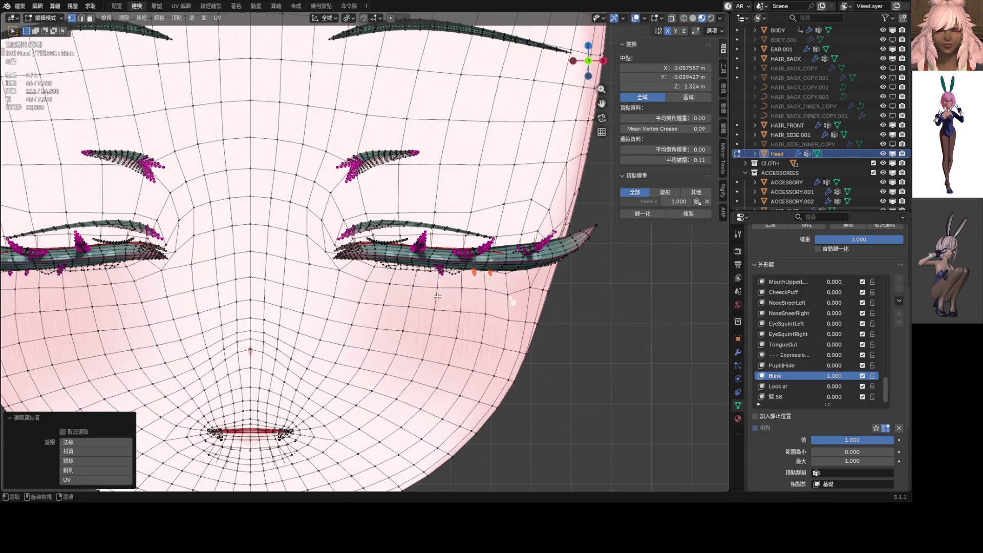
pyautogui.scroll(2, 338, 256)
pyautogui.moveTo(482, 168)
pyautogui.mouseDown(button='middle')
pyautogui.moveTo(438, 164)
pyautogui.moveTo(327, 188)
pyautogui.mouseUp(button='middle')
pyautogui.press('g')
pyautogui.click(420, 177)
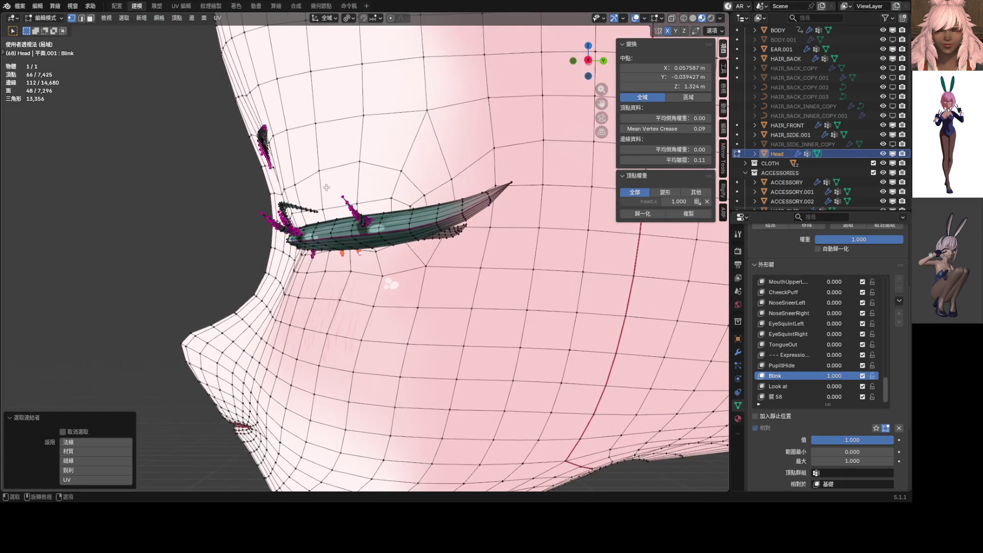
pyautogui.press('g')
pyautogui.press('y')
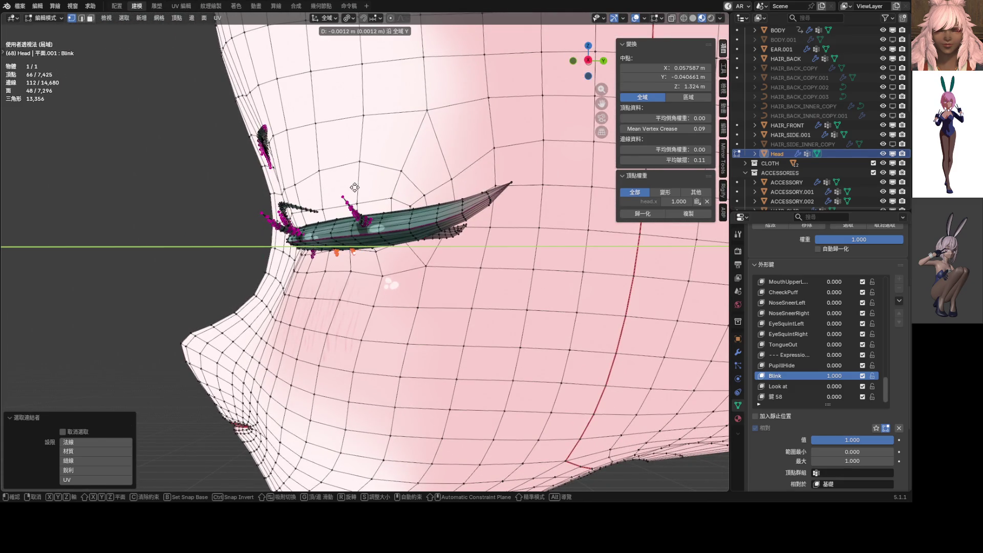
pyautogui.click(355, 187)
pyautogui.click(638, 19)
pyautogui.moveTo(406, 278)
pyautogui.mouseDown(button='middle')
pyautogui.moveTo(441, 230)
pyautogui.moveTo(458, 190)
pyautogui.moveTo(451, 193)
pyautogui.mouseUp(button='middle')
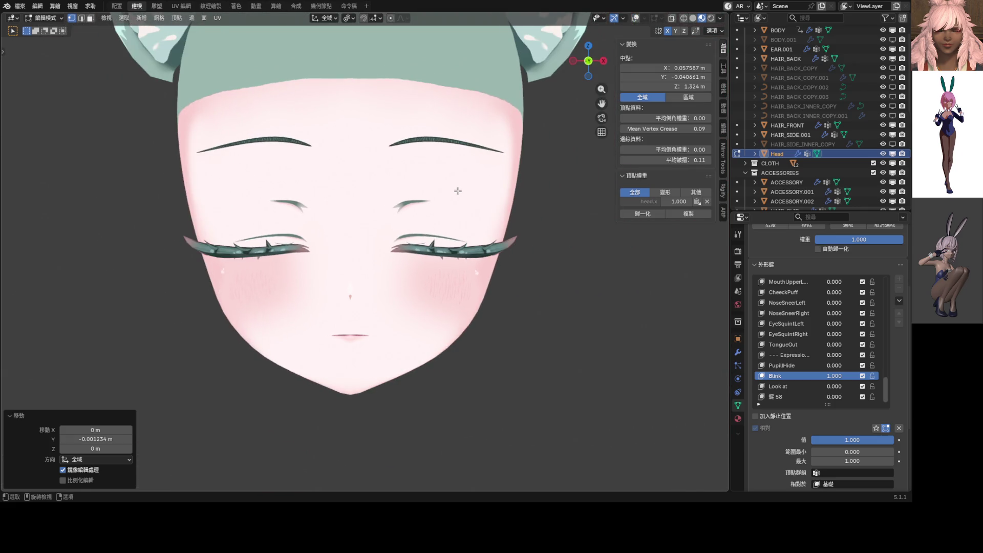
# Undo the move and re-shift the eyelash piece −0.00057 m along Y instead.
pyautogui.hotkey('ctrl', 'z')
pyautogui.scroll(3, 451, 193)
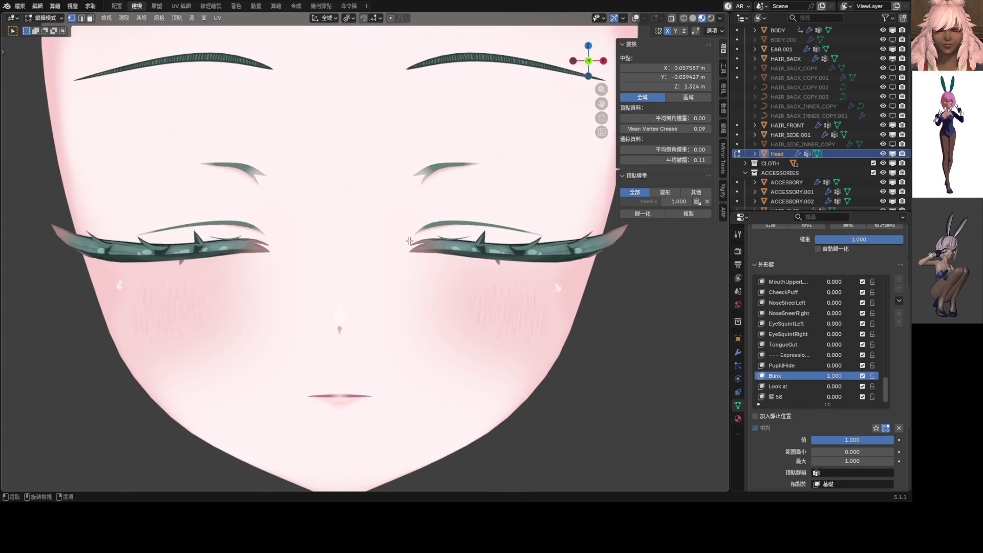
pyautogui.press('g')
pyautogui.press('y')
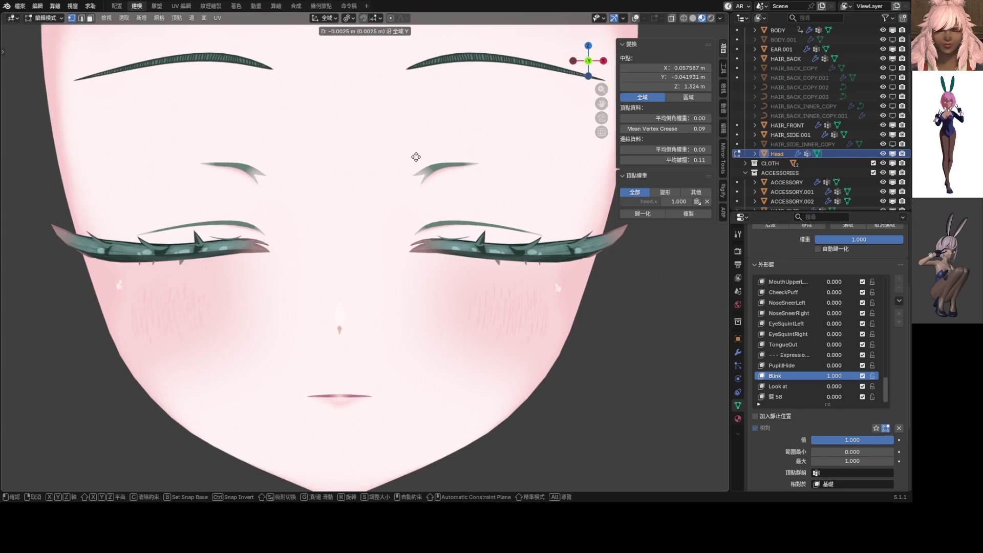
pyautogui.click(415, 200)
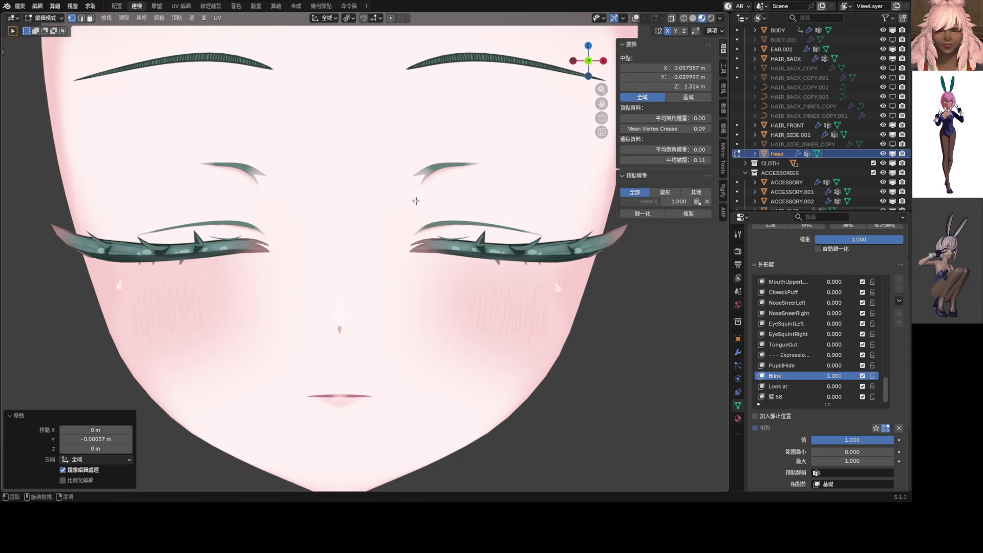
pyautogui.scroll(-5, 423, 205)
# Test Blink from 0 up to 1.000 and turn overlays back on.
pyautogui.moveTo(833, 376)
pyautogui.mouseDown()
pyautogui.moveTo(783, 376)
pyautogui.moveTo(814, 375)
pyautogui.mouseUp()
pyautogui.scroll(8, 424, 301)
pyautogui.scroll(3, 410, 230)
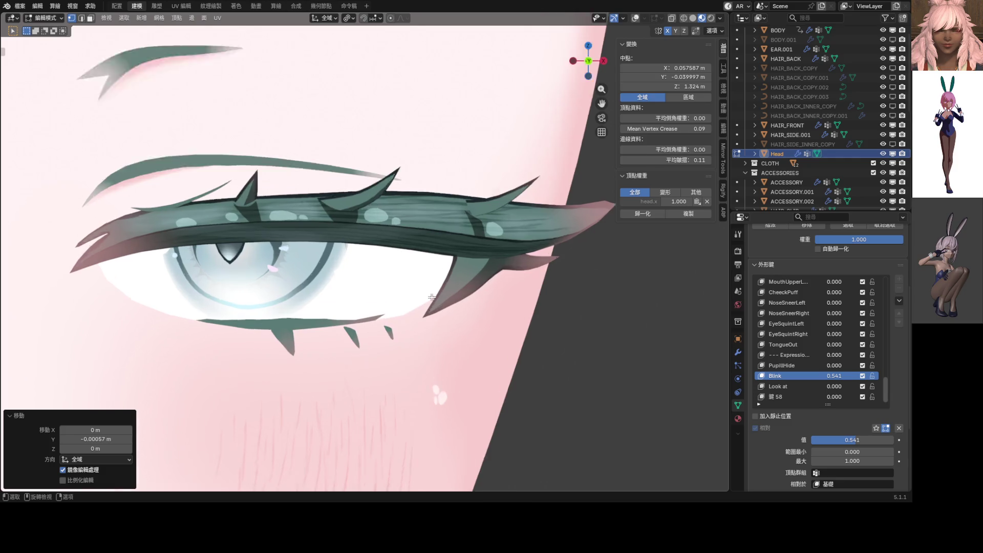
pyautogui.moveTo(837, 379); pyautogui.dragTo(865, 379)
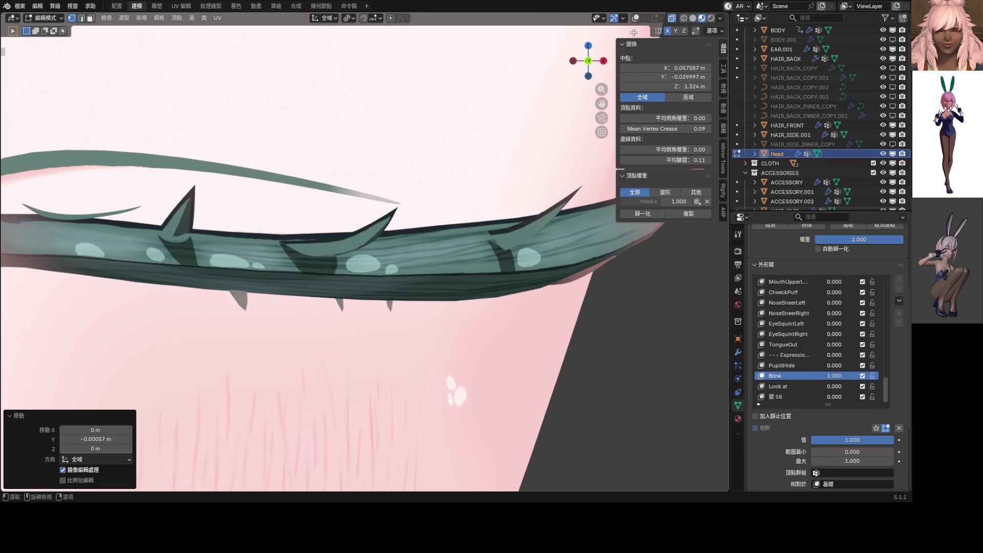
pyautogui.click(635, 17)
pyautogui.moveTo(461, 179); pyautogui.dragTo(407, 230, button='middle')
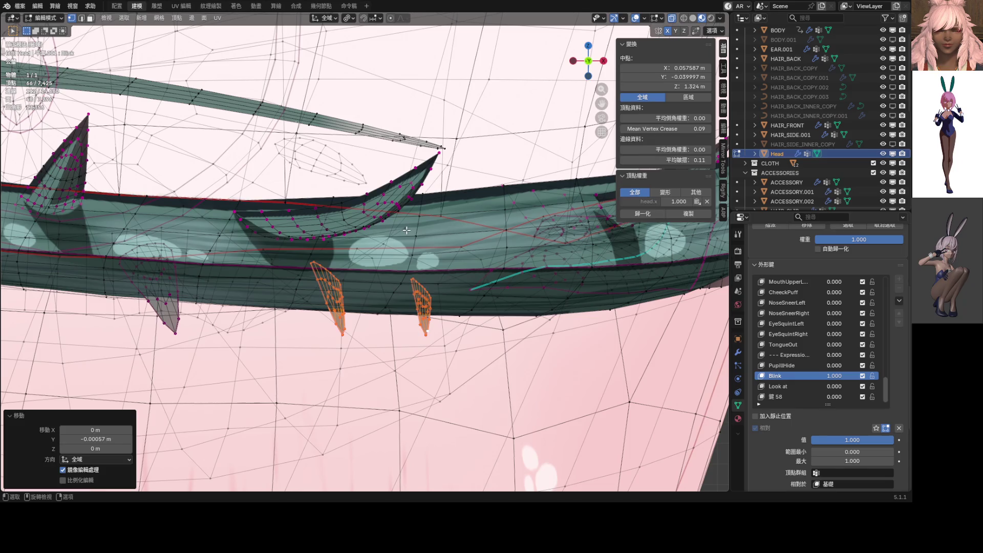
# Nudge a single lower lash vertex slightly.
pyautogui.click(407, 231)
pyautogui.press('g')
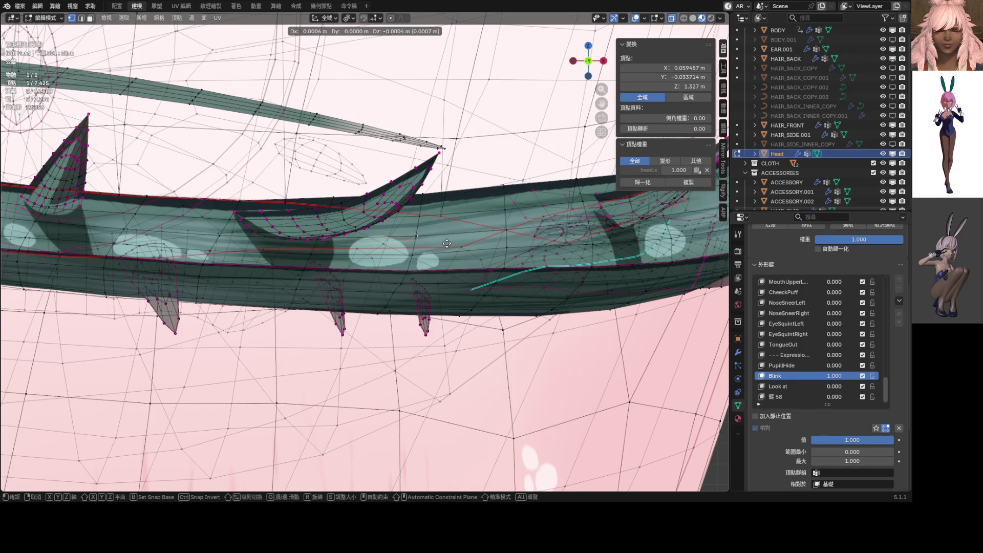
pyautogui.click(447, 242)
# Enable proportional editing and move the lash vertex with a smaller falloff radius.
pyautogui.click(402, 19)
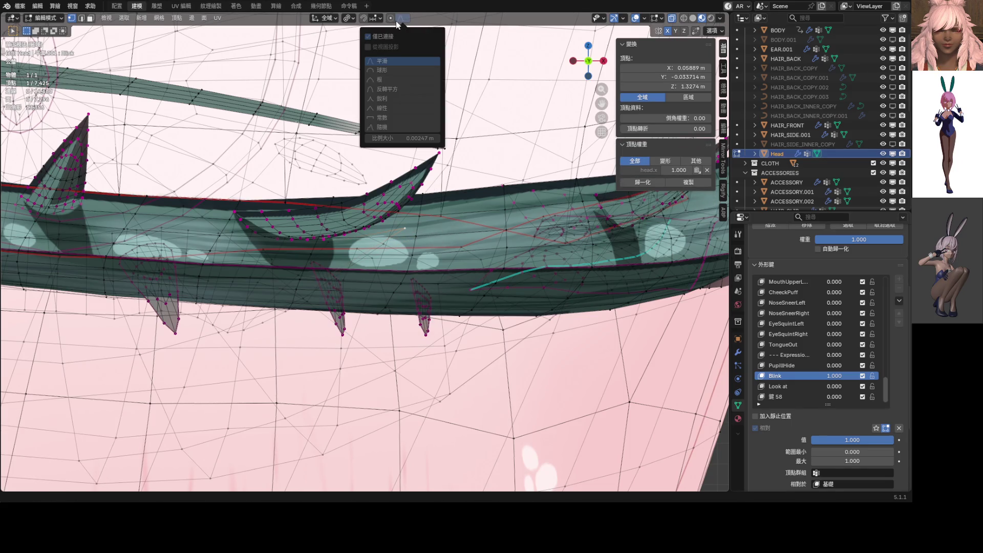
pyautogui.click(394, 21)
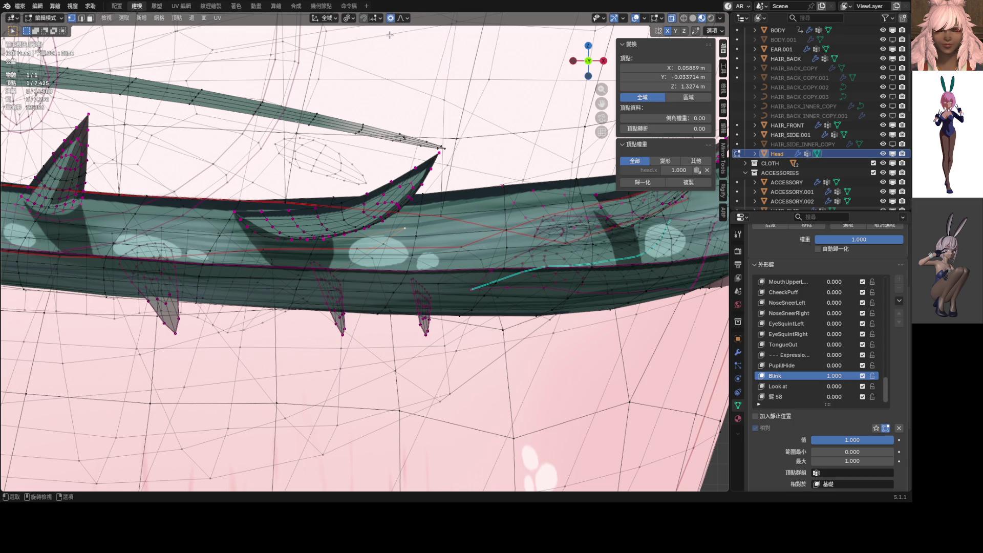
pyautogui.click(404, 17)
pyautogui.press('g')
pyautogui.scroll(-15, 491, 308)
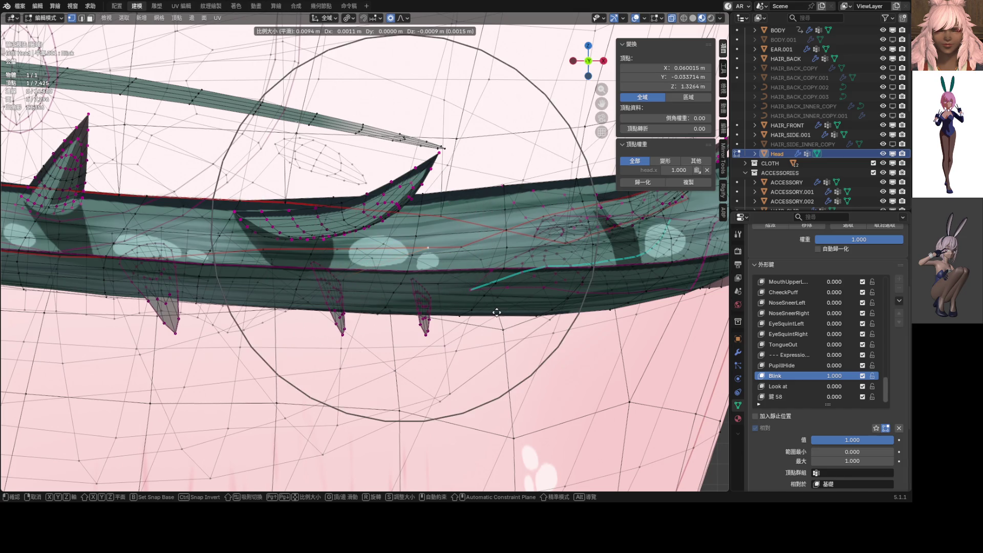
pyautogui.press('Escape')
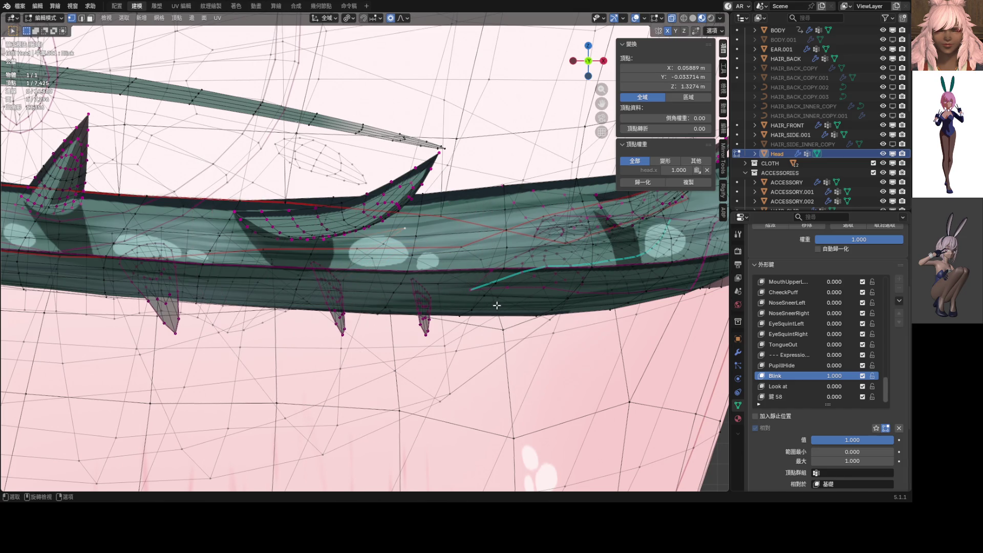
pyautogui.press('g')
pyautogui.scroll(8, 517, 331)
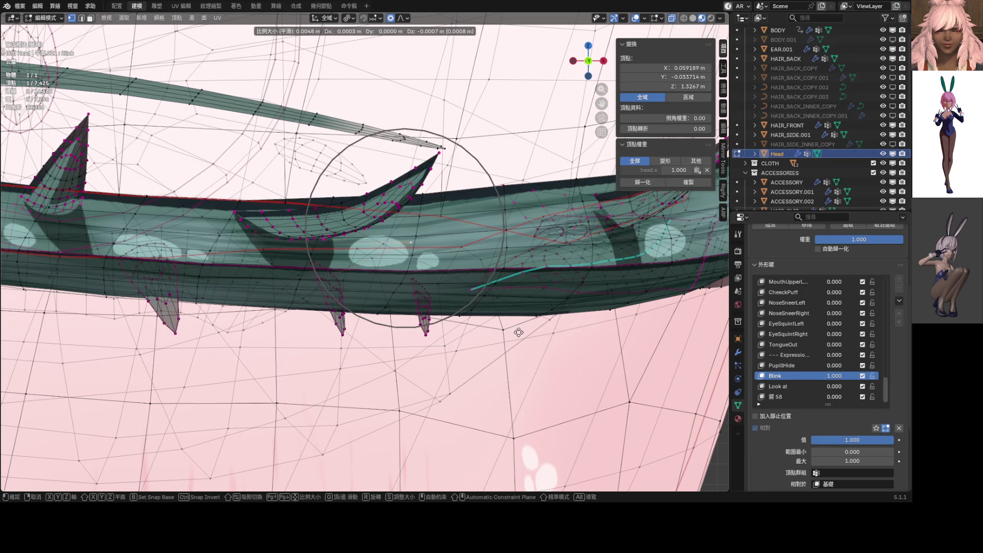
pyautogui.click(521, 338)
# Preview Blink partway open, then return the head to Object Mode.
pyautogui.scroll(-4, 520, 337)
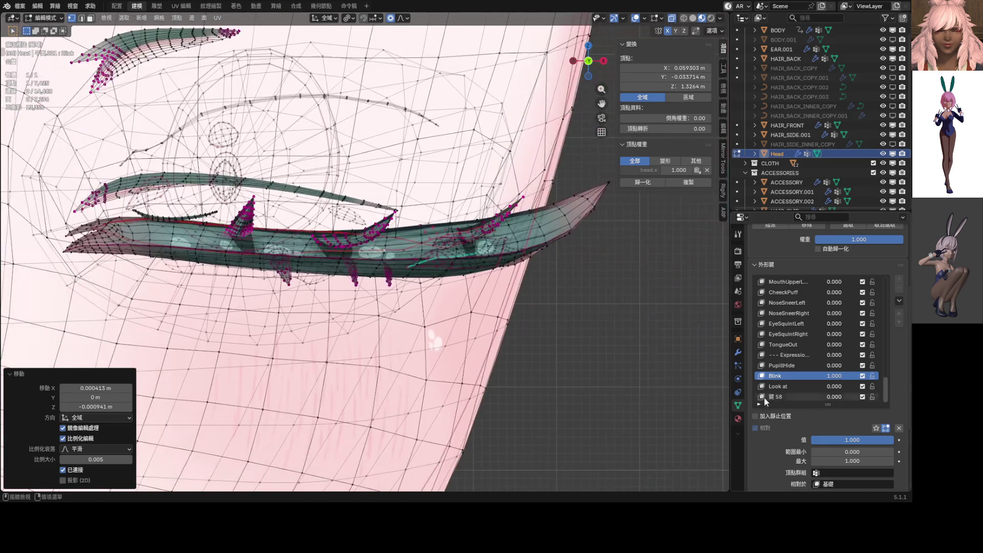
pyautogui.moveTo(836, 377)
pyautogui.mouseDown()
pyautogui.moveTo(761, 377)
pyautogui.moveTo(842, 378)
pyautogui.mouseUp()
pyautogui.scroll(-2, 499, 297)
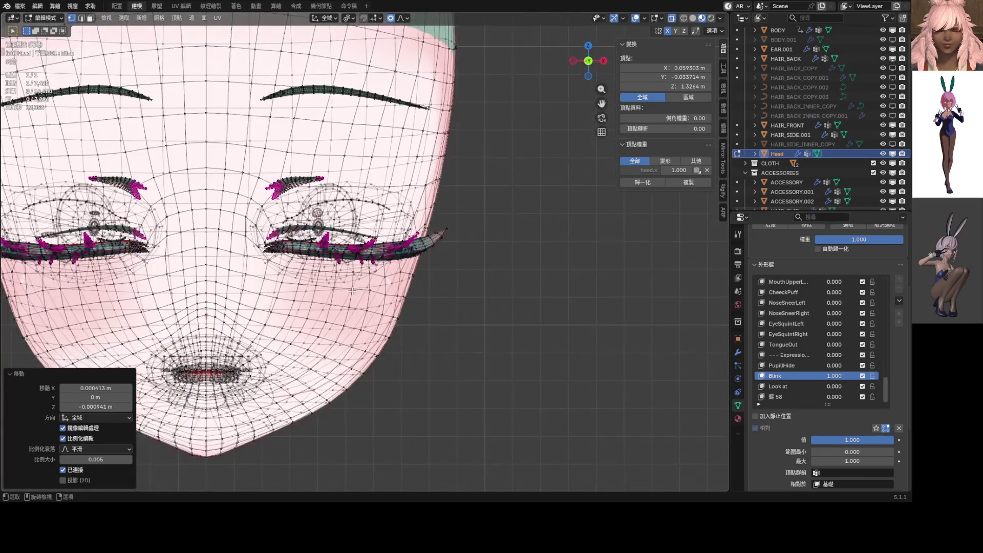
pyautogui.press('Tab')
pyautogui.scroll(-5, 499, 298)
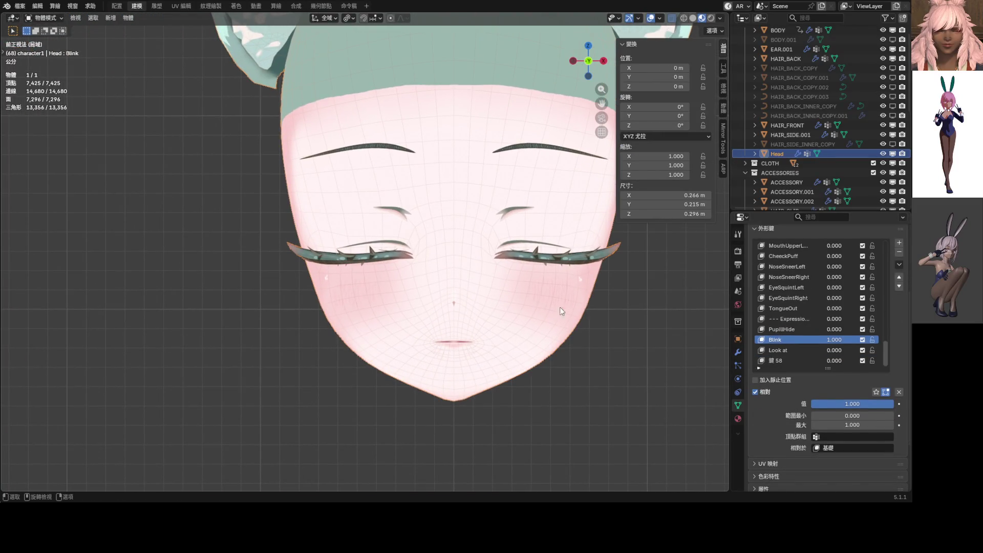
# Preview Blink opening, re-enter Edit Mode, and select a lower lash spike.
pyautogui.moveTo(834, 339)
pyautogui.mouseDown()
pyautogui.moveTo(789, 336)
pyautogui.moveTo(880, 344)
pyautogui.mouseUp()
pyautogui.scroll(10, 472, 296)
pyautogui.scroll(3, 450, 318)
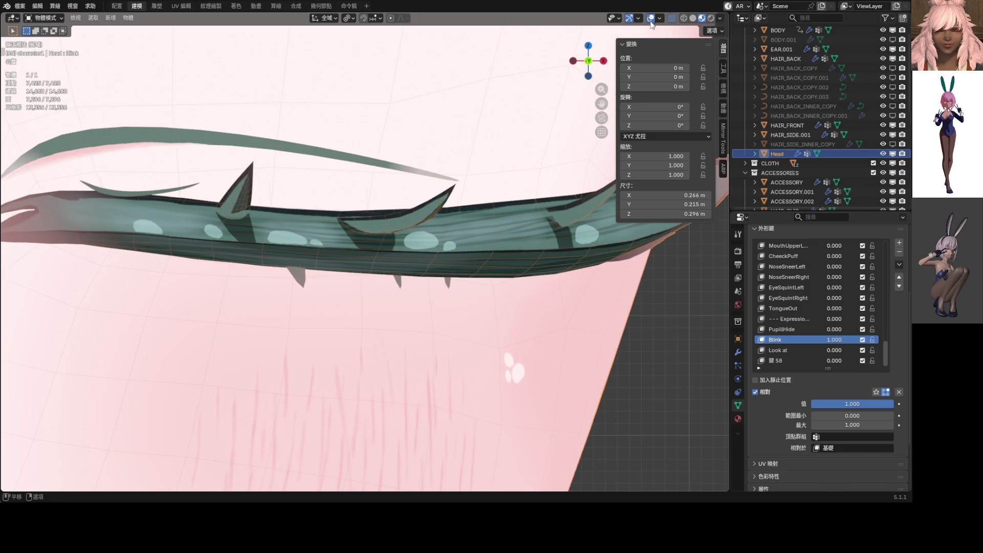
pyautogui.press('Tab')
pyautogui.scroll(2, 485, 283)
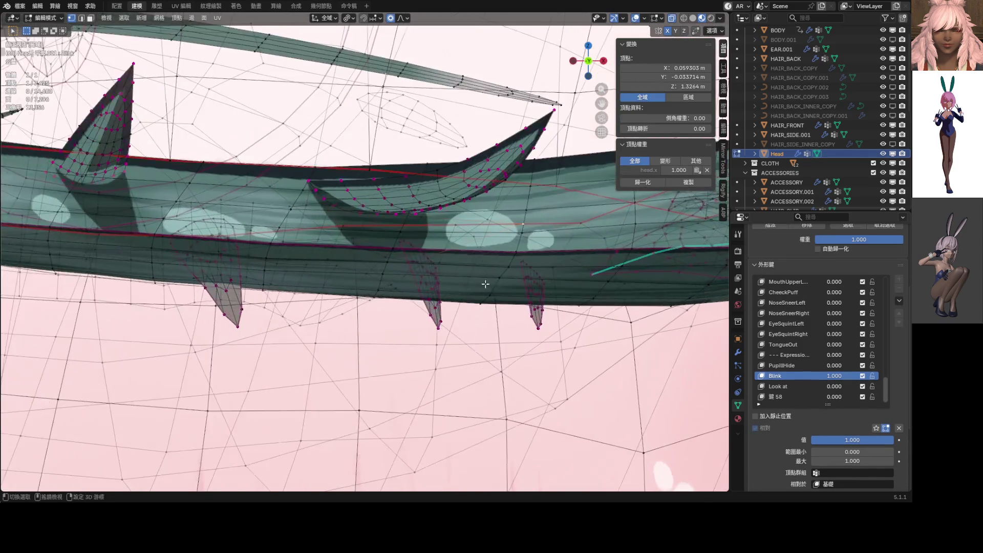
pyautogui.keyDown('shift'); pyautogui.moveTo(485, 283); pyautogui.dragTo(388, 301, button='middle'); pyautogui.keyUp('shift')
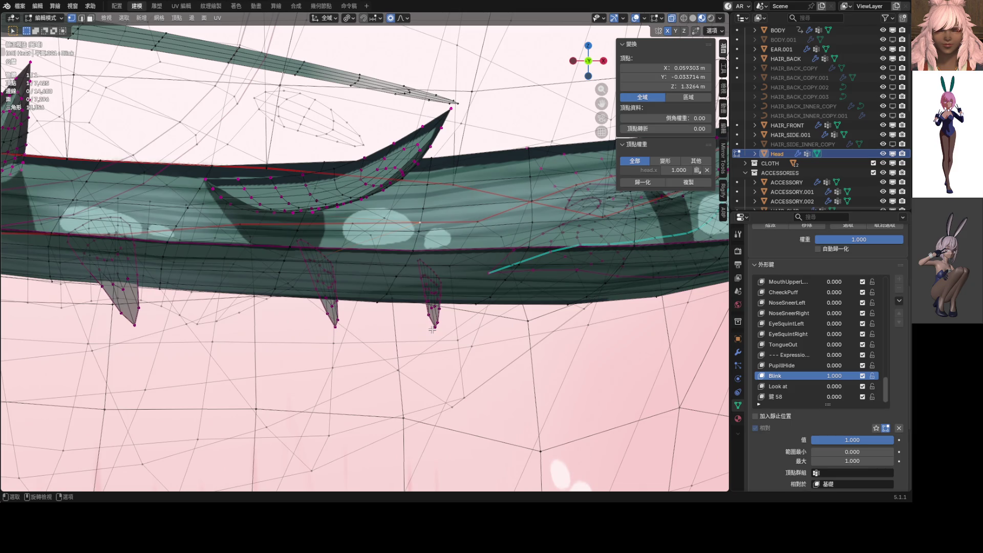
pyautogui.press('l')
pyautogui.press('l')
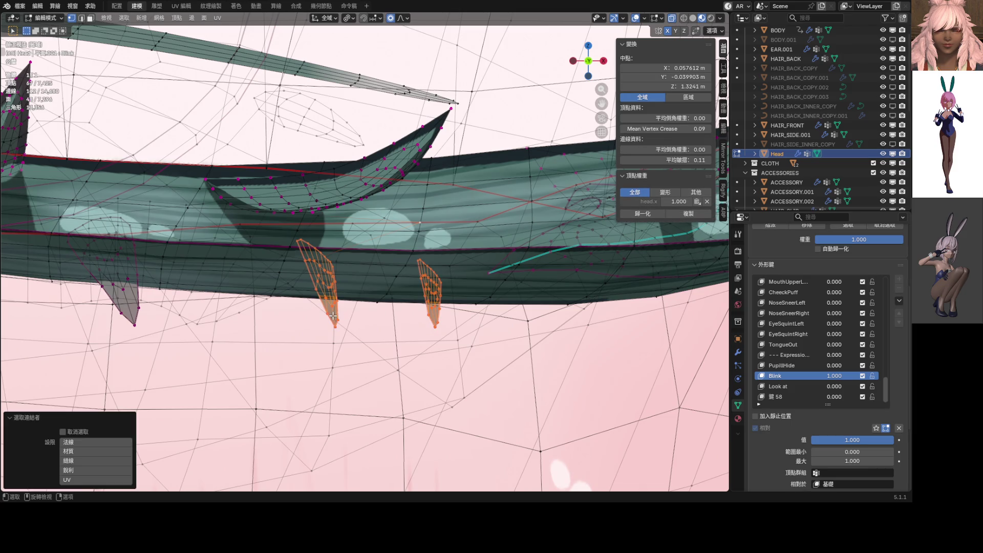
# Rotate the selected lash spikes −14.7° and move them, then check the eye opening.
pyautogui.press('r')
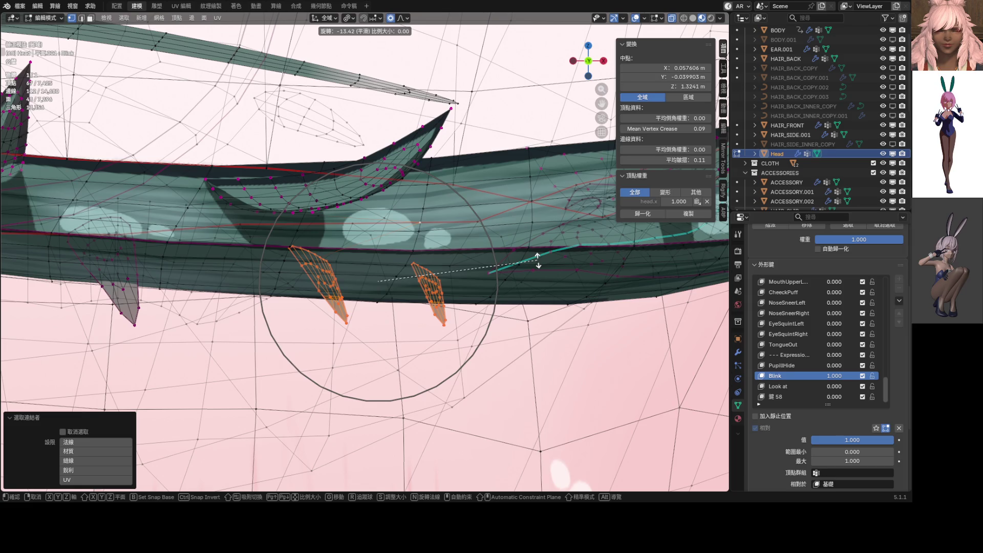
pyautogui.press('Escape')
pyautogui.click(406, 18)
pyautogui.click(360, 71)
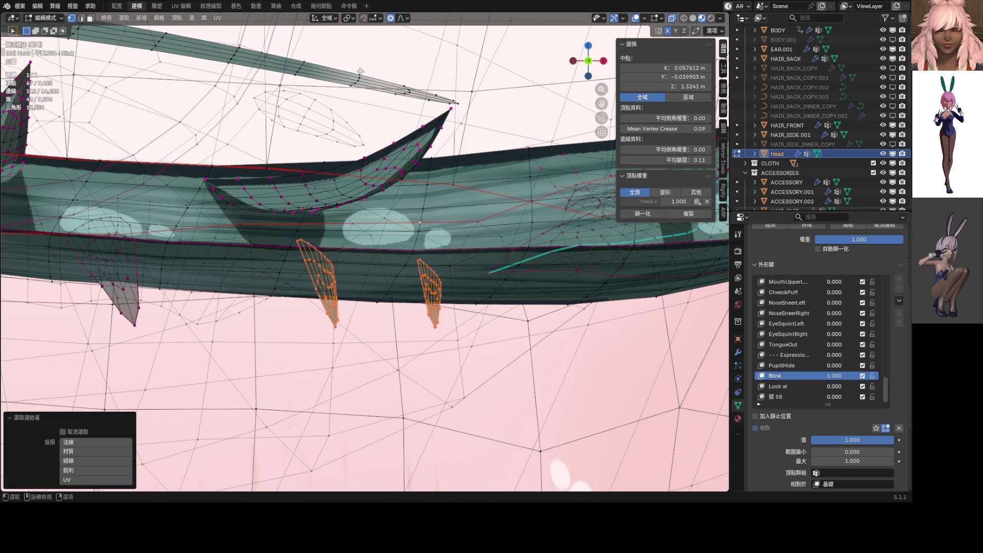
pyautogui.press('r')
pyautogui.press('Return')
pyautogui.press('g')
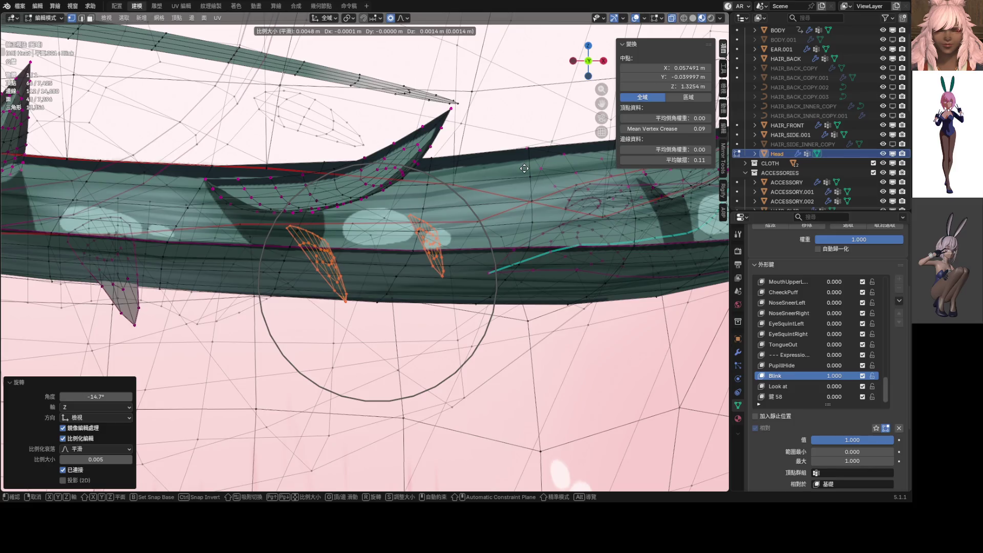
pyautogui.click(524, 168)
pyautogui.moveTo(834, 376); pyautogui.dragTo(757, 375)
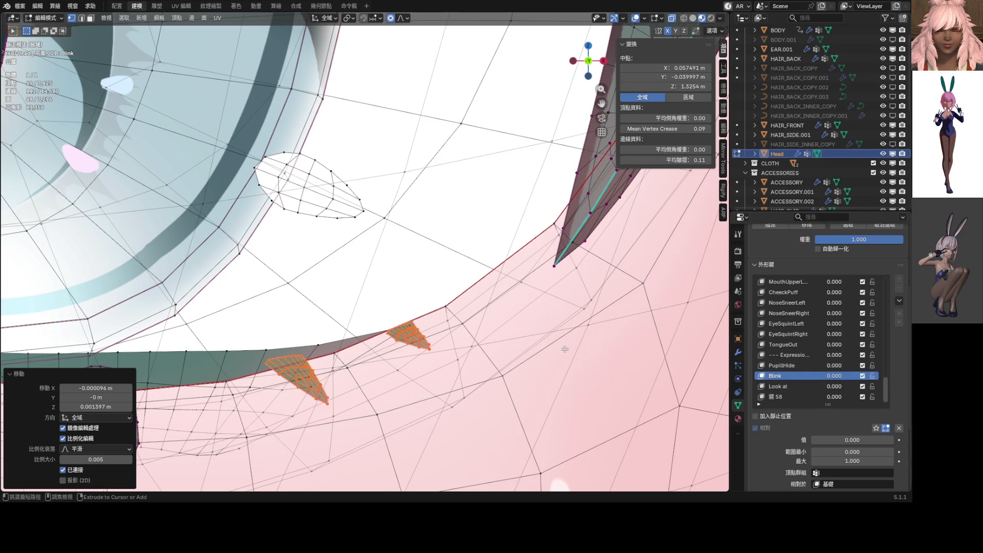
# Undo the spike edits, set Blink to 1.000, and return to Object Mode.
pyautogui.hotkey('ctrl', 'z')
pyautogui.hotkey('ctrl', 'z')
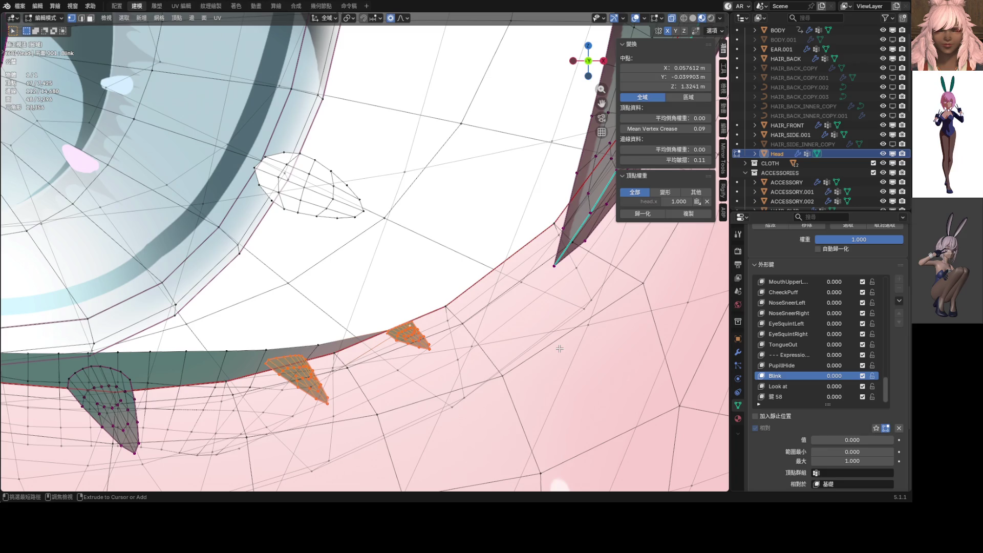
pyautogui.hotkey('ctrl', 'z')
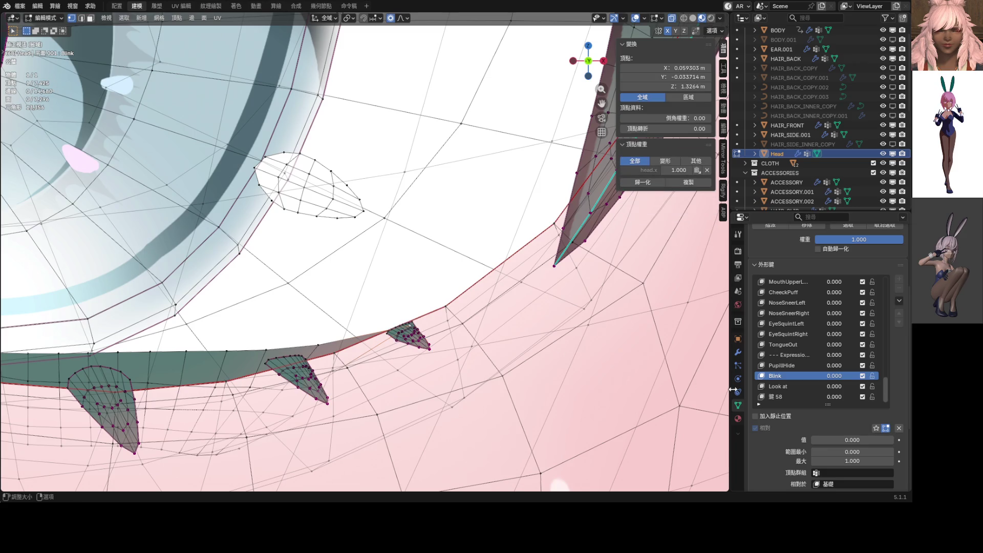
pyautogui.moveTo(824, 375); pyautogui.dragTo(865, 375)
pyautogui.press('Tab')
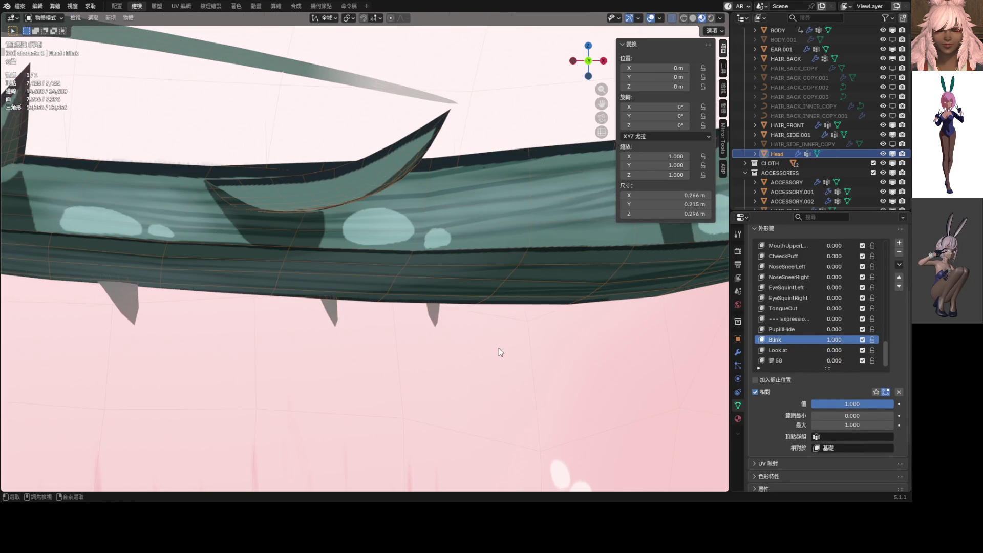
# Select two lower lash spikes, rotate them about a new pivot, and adjust them proportionally.
pyautogui.click(563, 348)
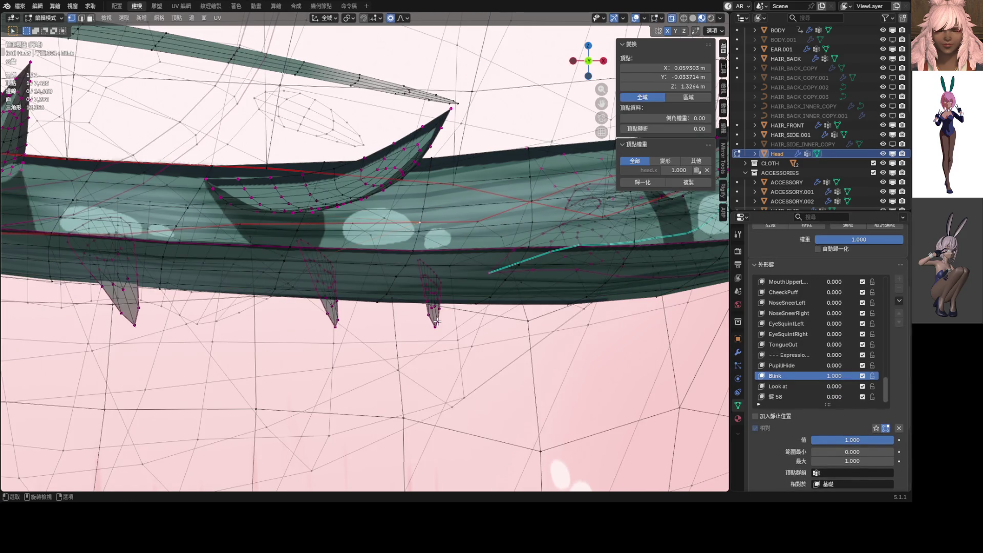
pyautogui.press('l')
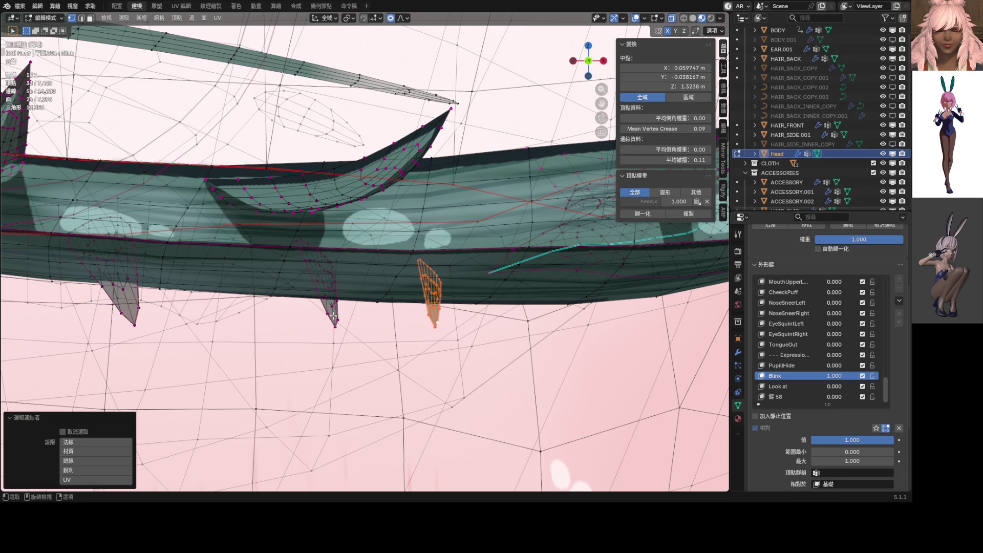
pyautogui.press('l')
pyautogui.press('c')
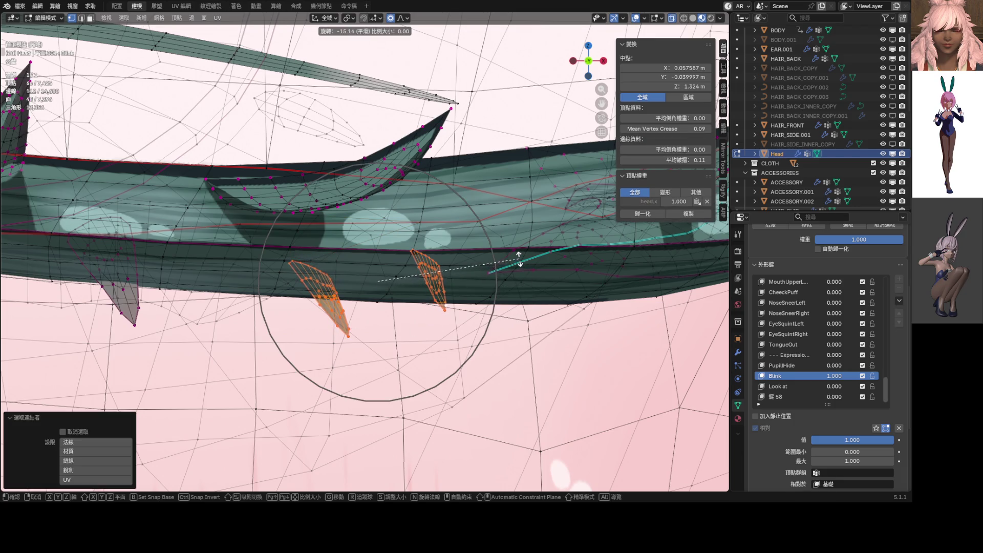
pyautogui.press('Escape')
pyautogui.click(348, 19)
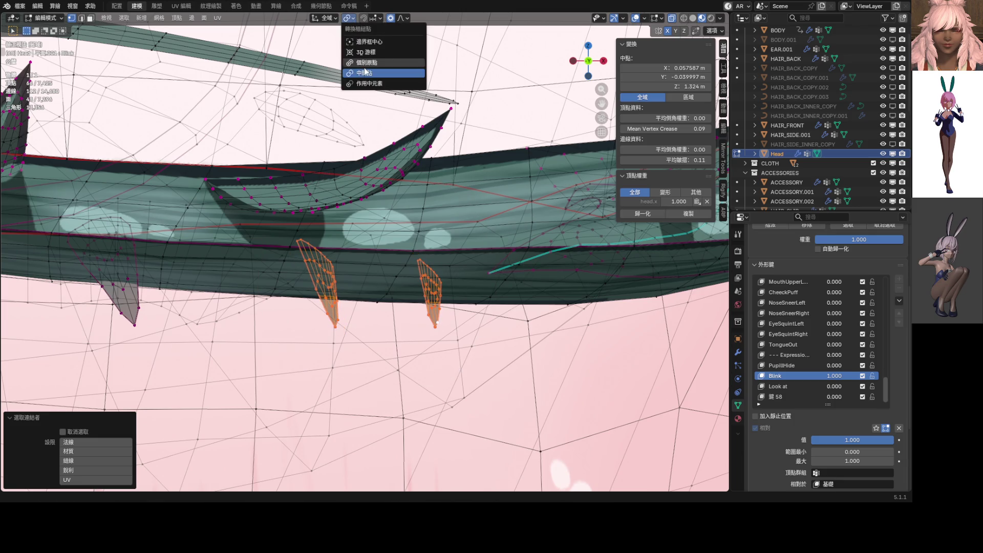
pyautogui.click(379, 67)
pyautogui.press('r')
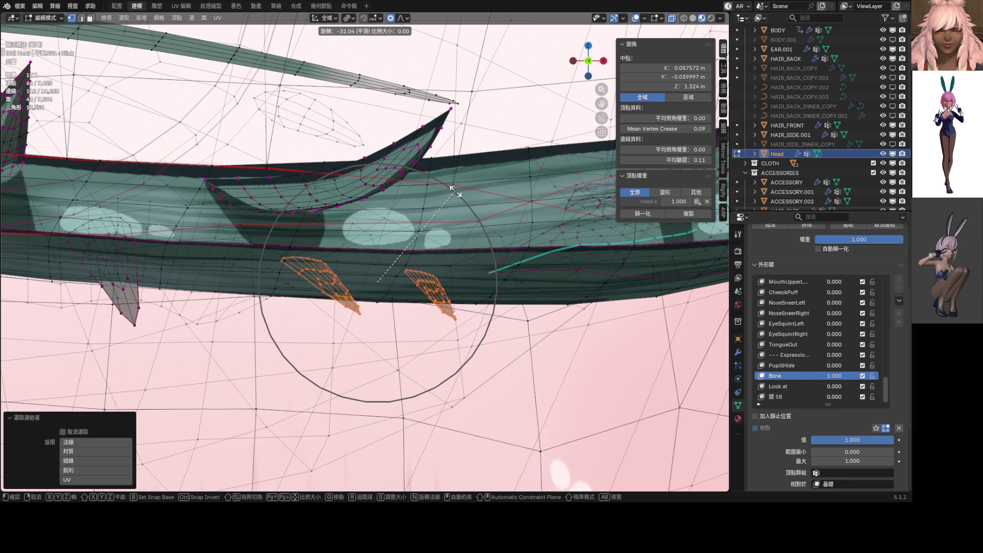
pyautogui.click(454, 192)
pyautogui.moveTo(834, 376); pyautogui.dragTo(799, 370)
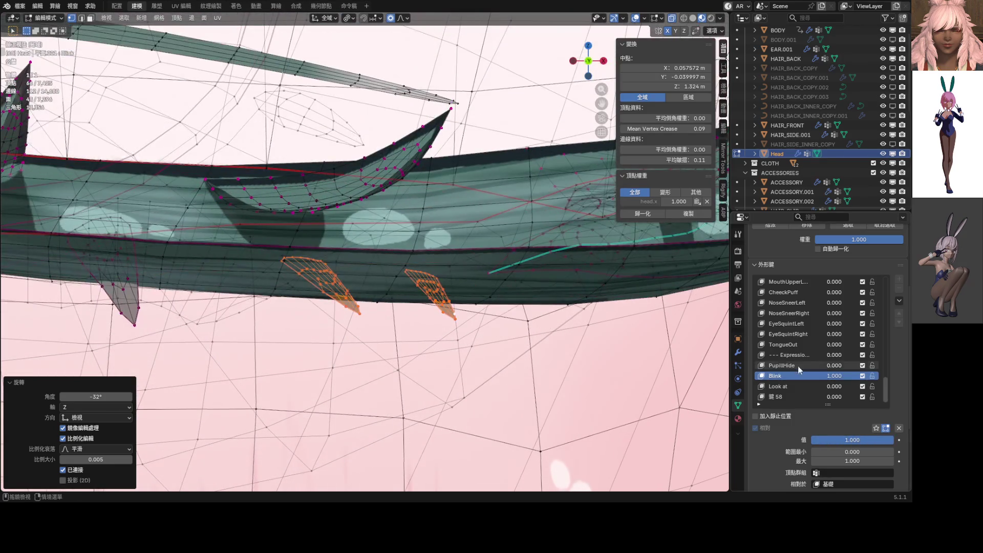
pyautogui.press('g')
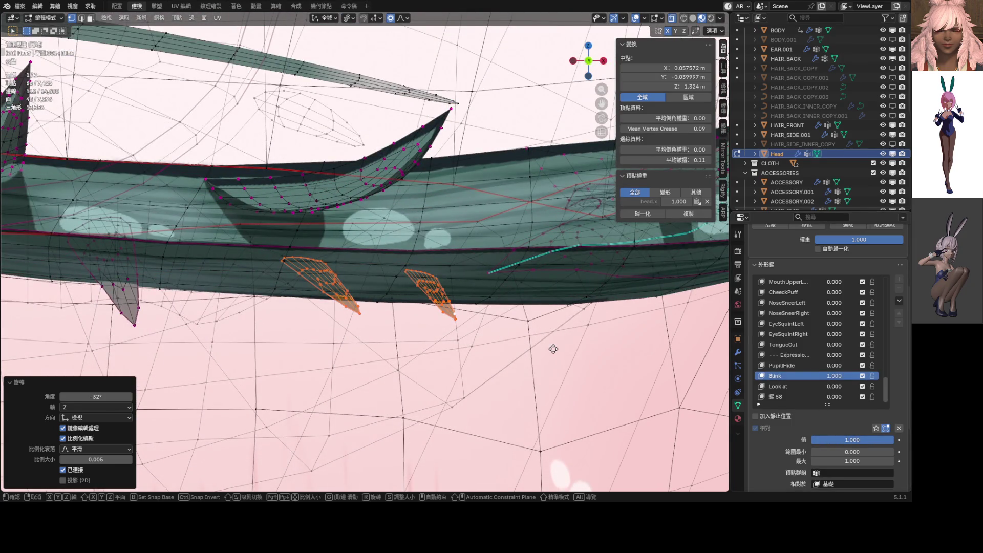
pyautogui.click(553, 316)
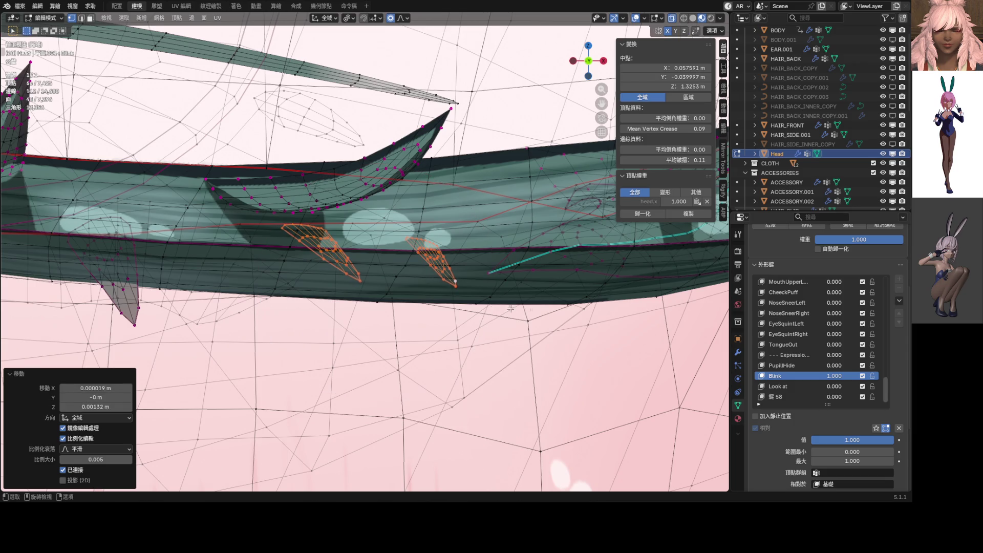
# Reposition the spike under the eyelid, rotate it about −12°, and preview Blink back to 0.000.
pyautogui.click(443, 268)
pyautogui.press('l')
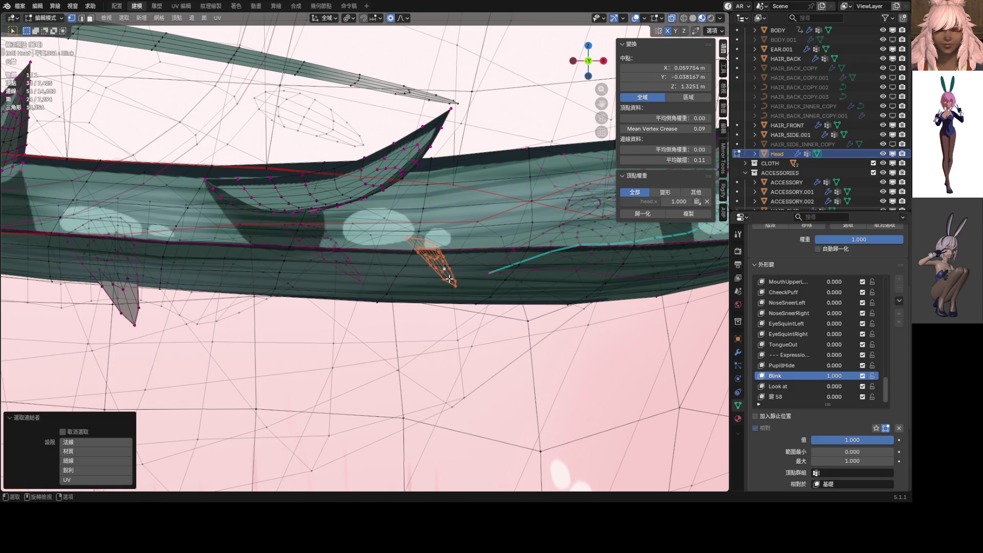
pyautogui.press('g')
pyautogui.click(453, 262)
pyautogui.press('r')
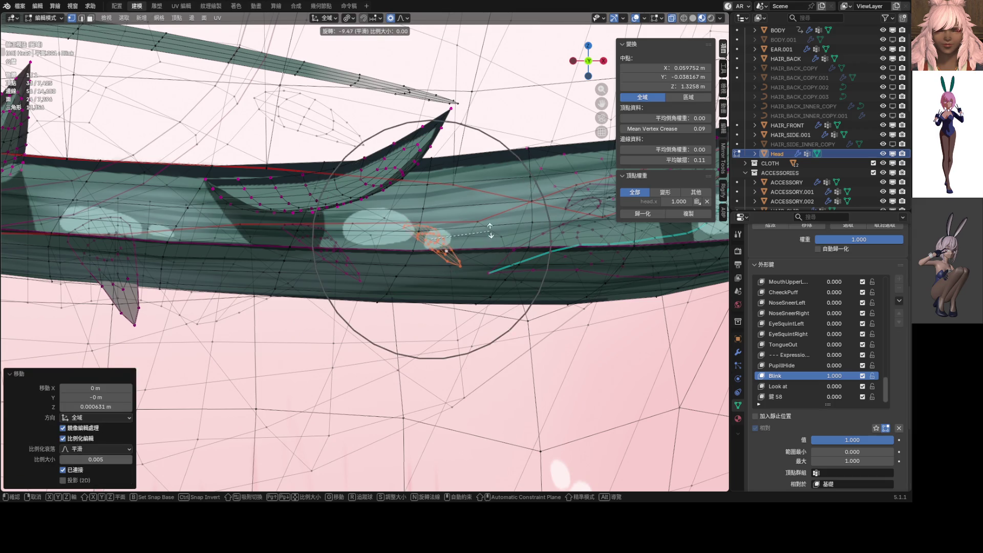
pyautogui.click(491, 228)
pyautogui.press('g')
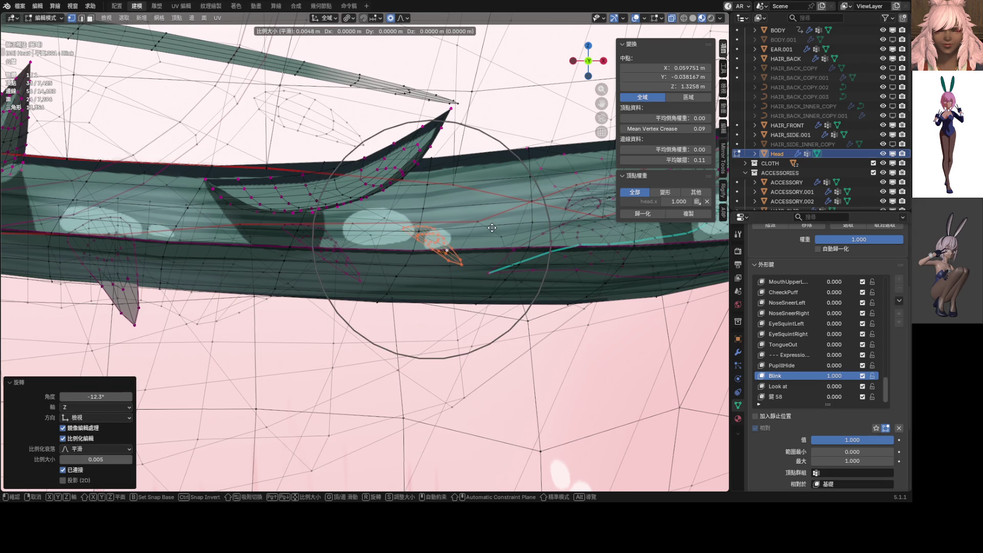
pyautogui.click(492, 225)
pyautogui.moveTo(834, 376); pyautogui.dragTo(811, 376)
pyautogui.moveTo(851, 439)
pyautogui.mouseDown()
pyautogui.moveTo(895, 440)
pyautogui.moveTo(814, 440)
pyautogui.mouseUp()
pyautogui.keyDown('shift'); pyautogui.moveTo(501, 308); pyautogui.dragTo(494, 390, button='middle'); pyautogui.keyUp('shift')
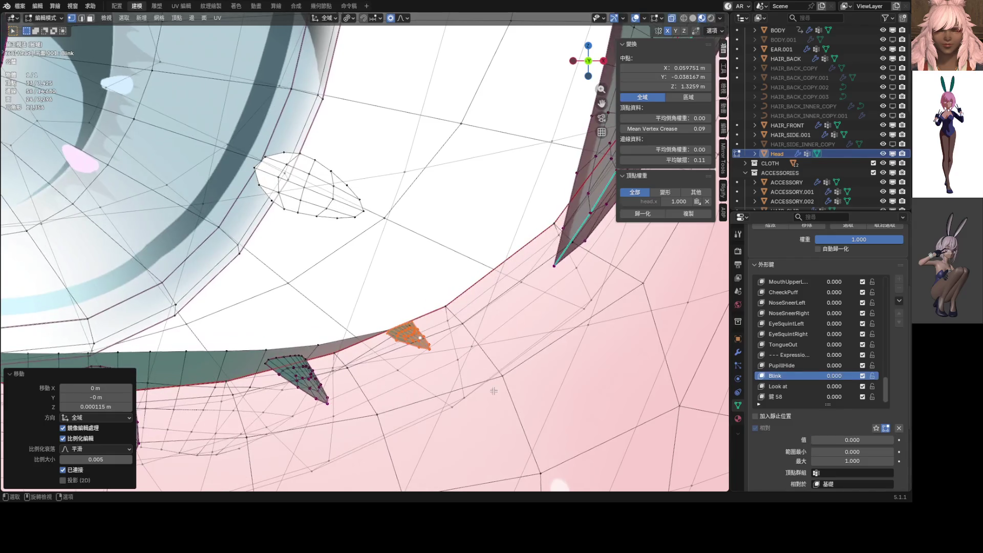
# Nudge a lower lash spike slightly upward and preview Blink closing from 0 to 1.
pyautogui.press('l')
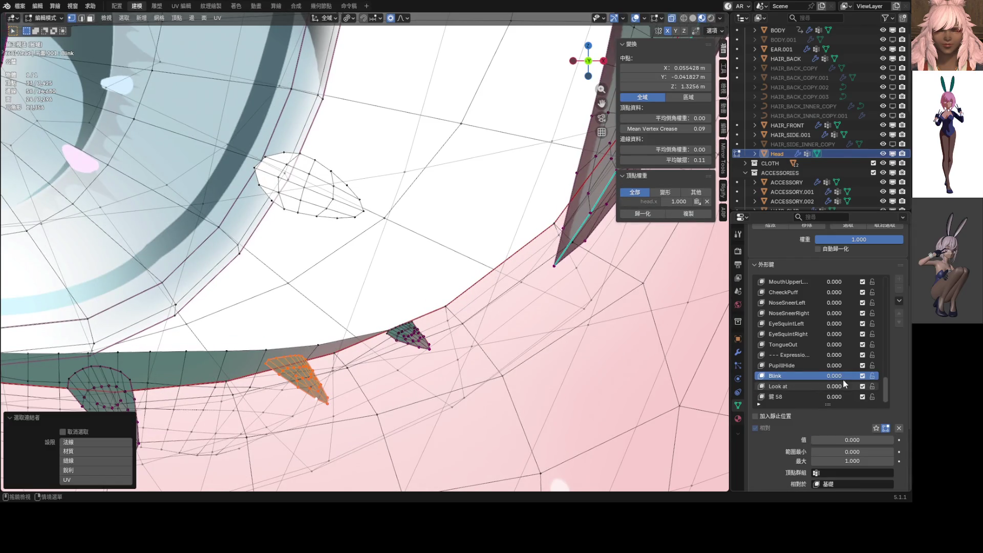
pyautogui.moveTo(833, 375)
pyautogui.mouseDown()
pyautogui.moveTo(860, 379)
pyautogui.moveTo(807, 379)
pyautogui.mouseUp()
pyautogui.press('g')
pyautogui.click(507, 330)
pyautogui.scroll(-10, 514, 322)
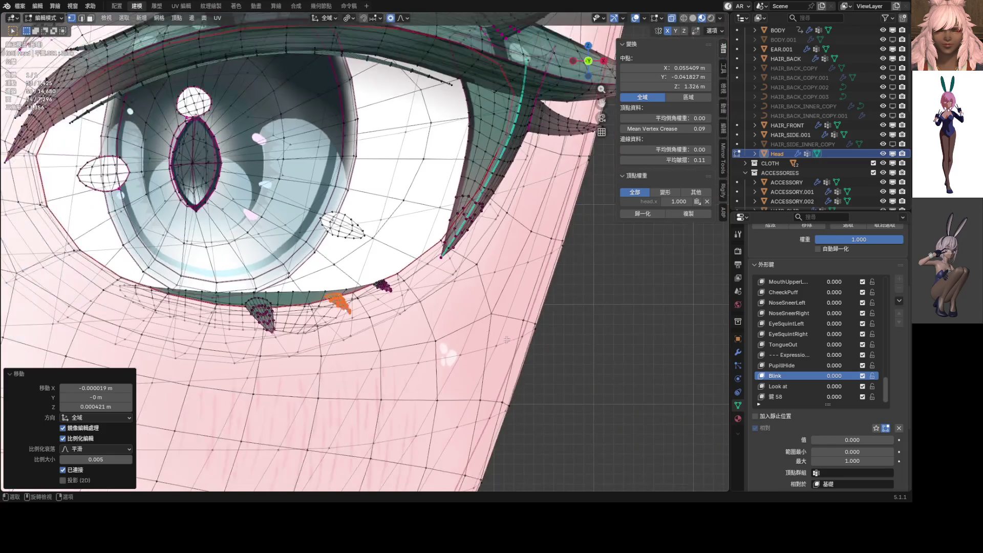
pyautogui.scroll(8, 515, 322)
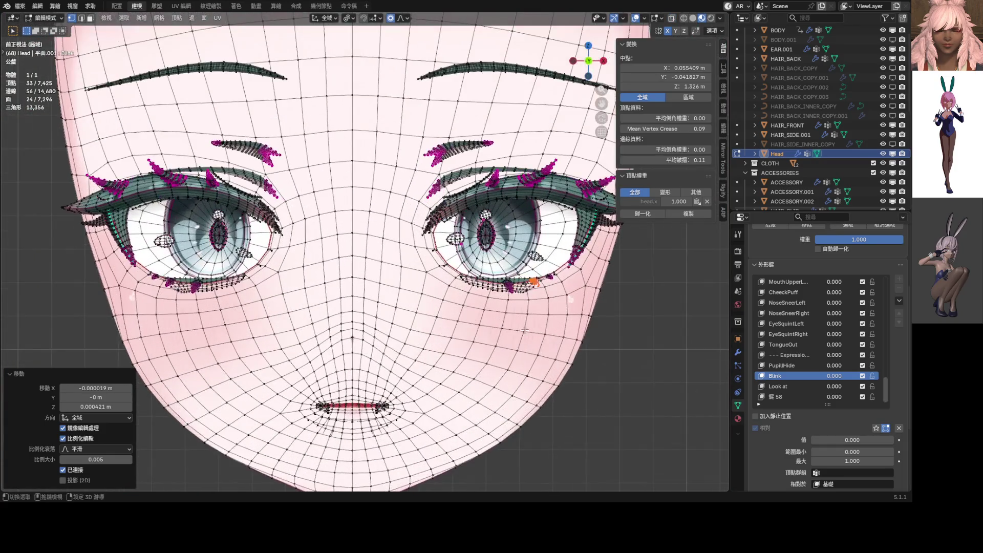
pyautogui.moveTo(838, 376)
pyautogui.mouseDown()
pyautogui.moveTo(865, 376)
pyautogui.moveTo(812, 380)
pyautogui.moveTo(860, 396)
pyautogui.mouseUp()
# Raise a lash tip vertex about 0.0022 m along Z, then select shape key 鍵 58.
pyautogui.scroll(6, 479, 277)
pyautogui.scroll(5, 479, 277)
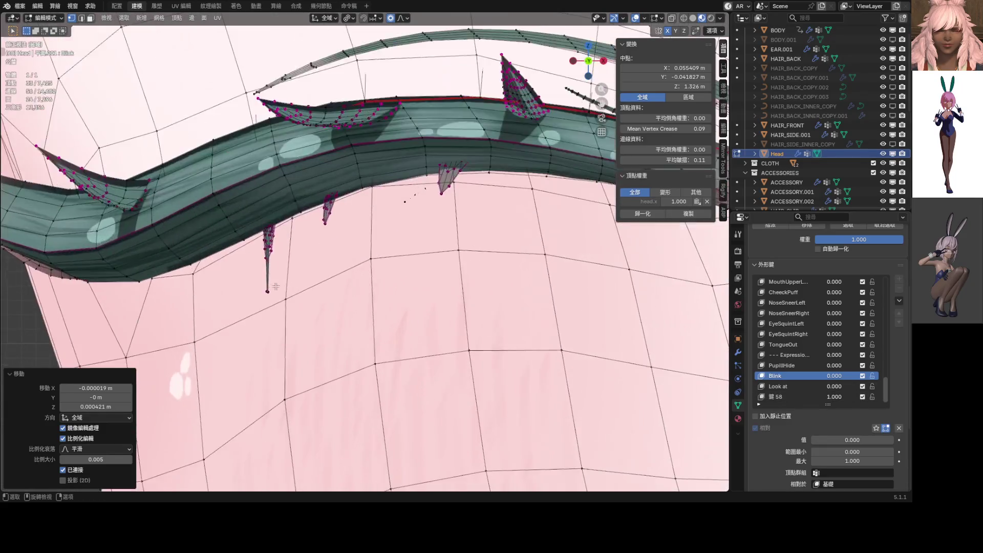
pyautogui.click(227, 336)
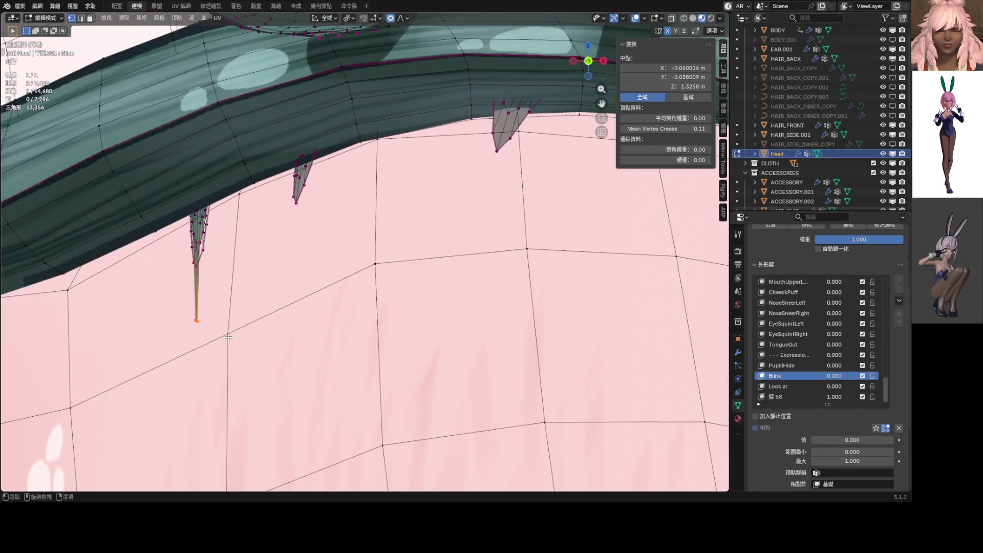
pyautogui.press('g')
pyautogui.press('z')
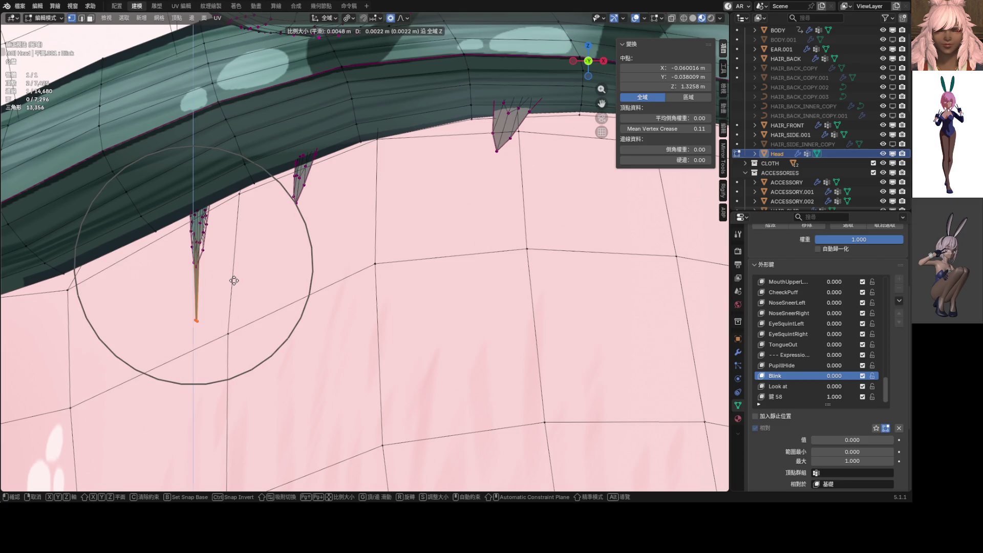
pyautogui.click(234, 281)
pyautogui.click(852, 396)
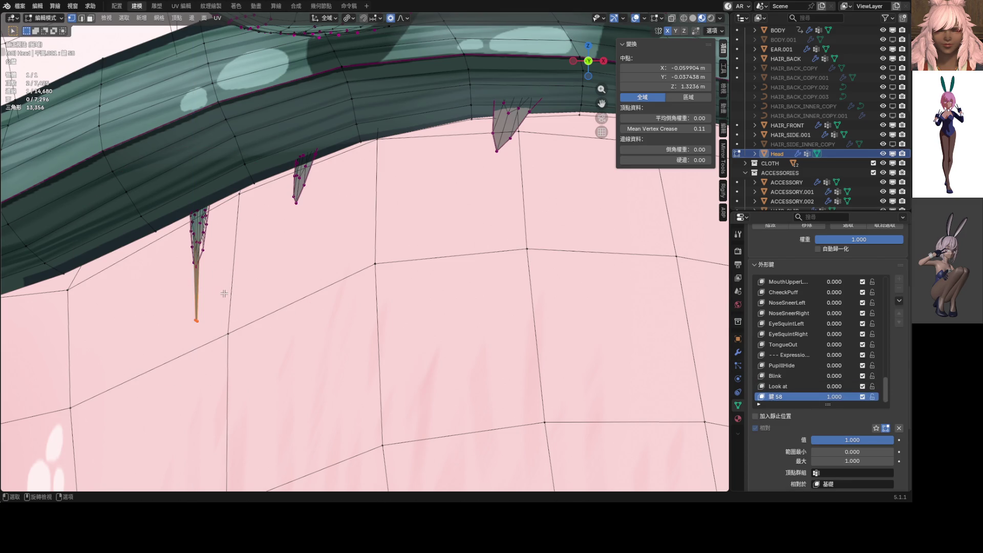
# Raise the lash spike tip 0.004171 m along Z in shape key 58 with proportional falloff.
pyautogui.press('g')
pyautogui.press('z')
pyautogui.scroll(12, 219, 205)
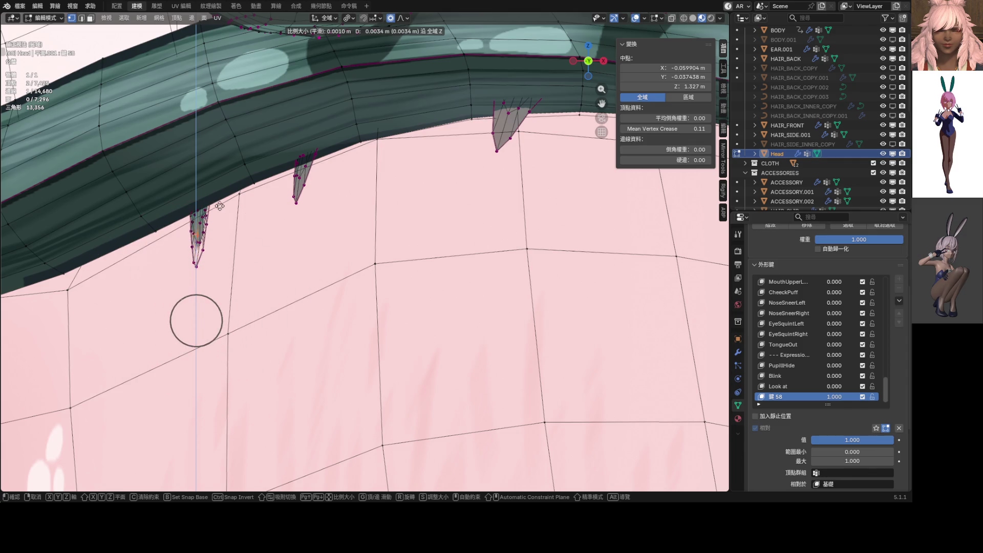
pyautogui.click(218, 190)
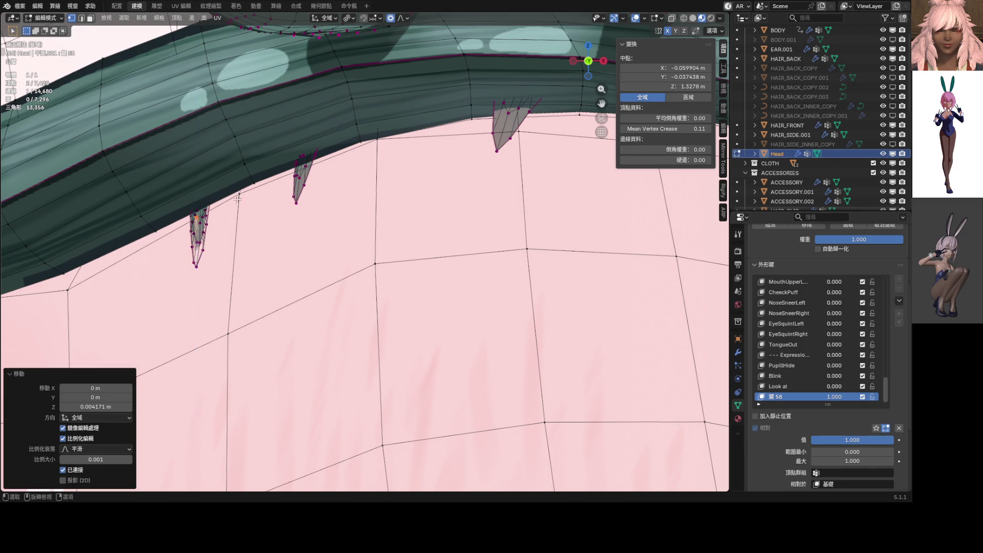
pyautogui.scroll(-10, 433, 256)
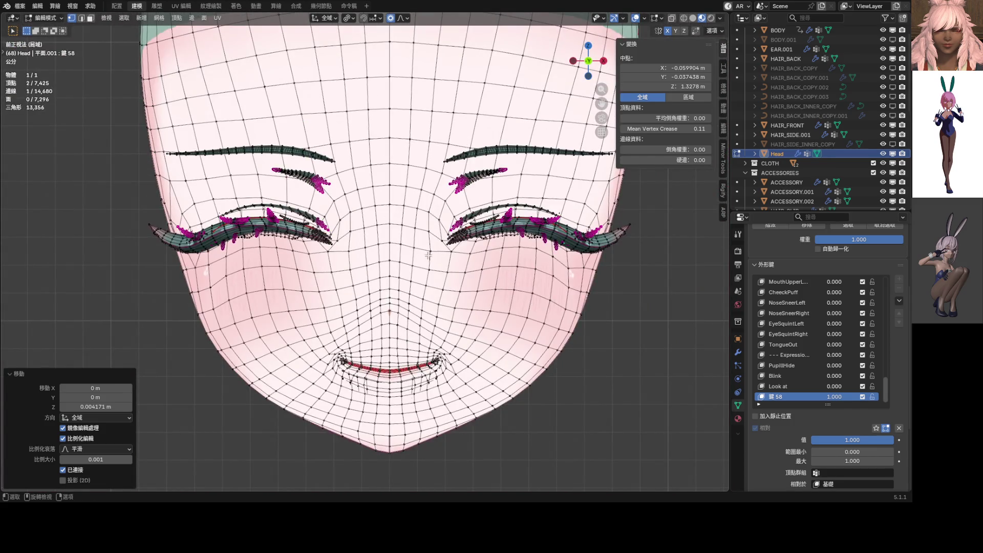
pyautogui.scroll(10, 389, 290)
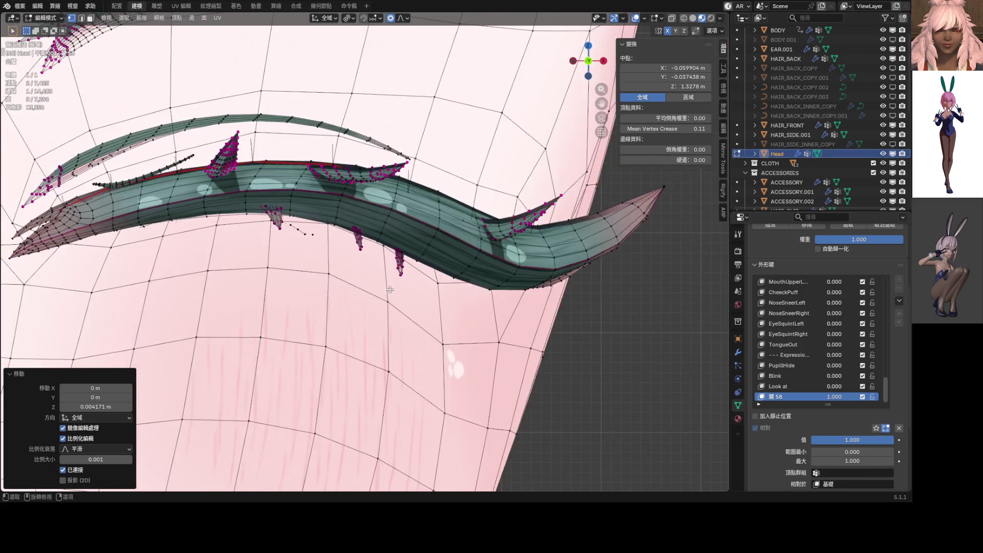
pyautogui.scroll(-10, 390, 290)
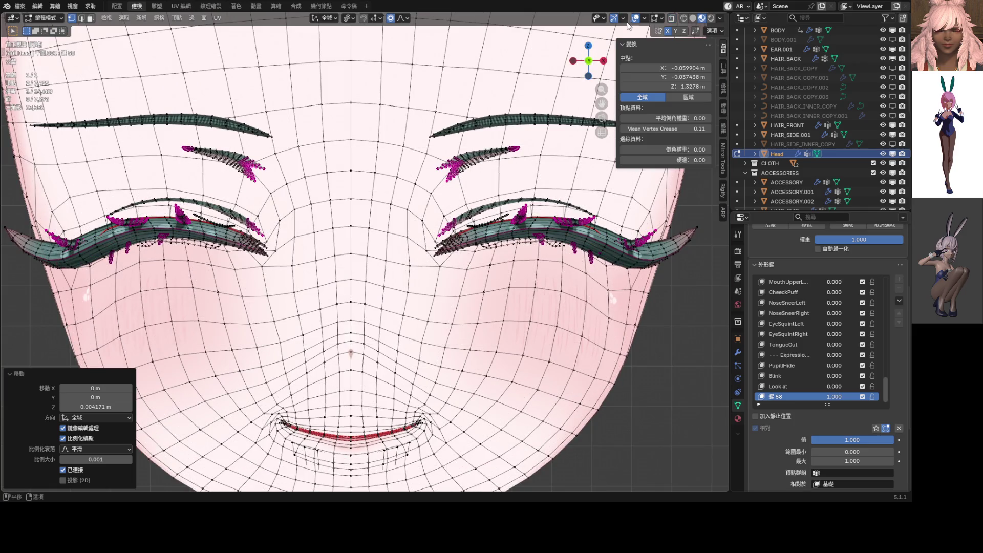
# Toggle the viewport overlays off and back on to inspect the lifted lash shading.
pyautogui.click(634, 19)
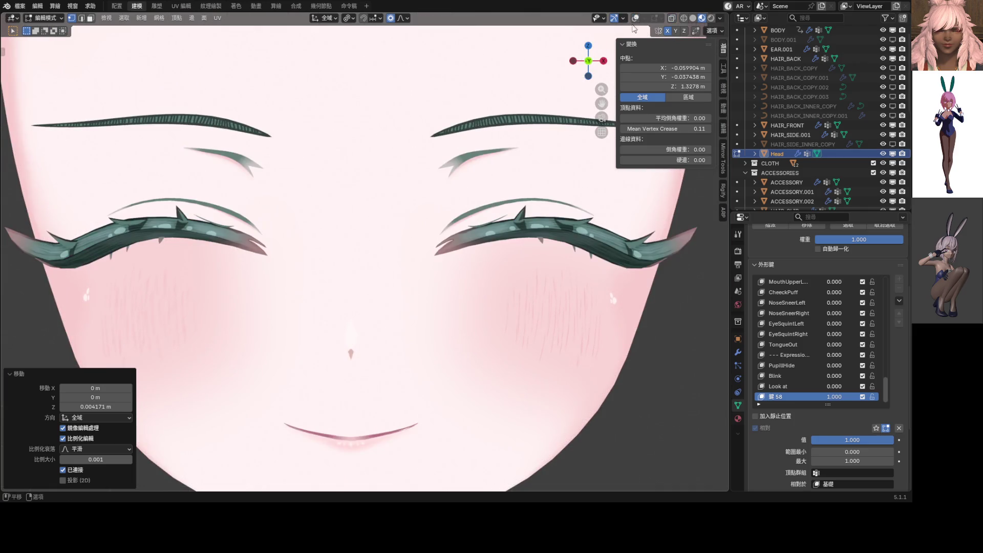
pyautogui.scroll(4, 423, 220)
pyautogui.scroll(10, 419, 202)
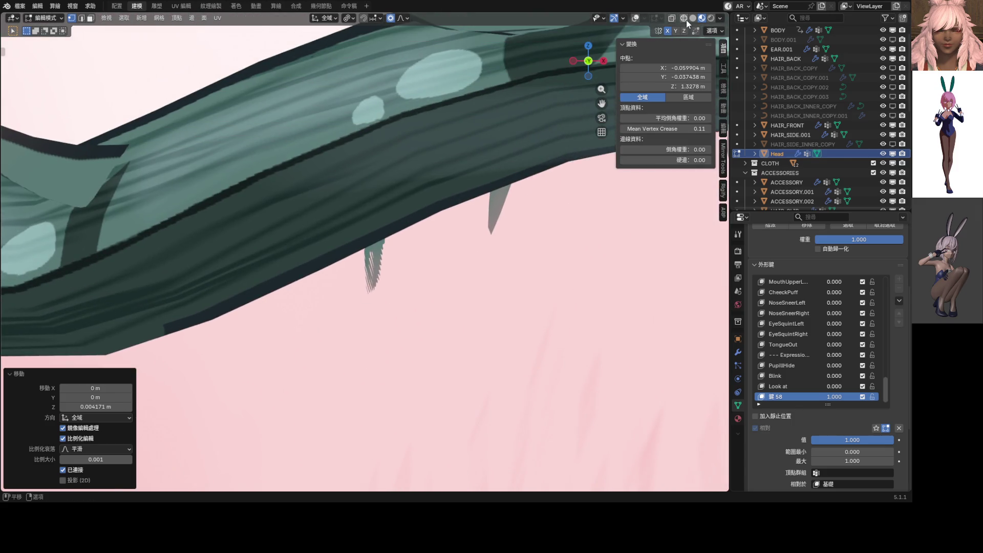
pyautogui.click(634, 18)
pyautogui.scroll(-2, 420, 179)
pyautogui.scroll(5, 420, 179)
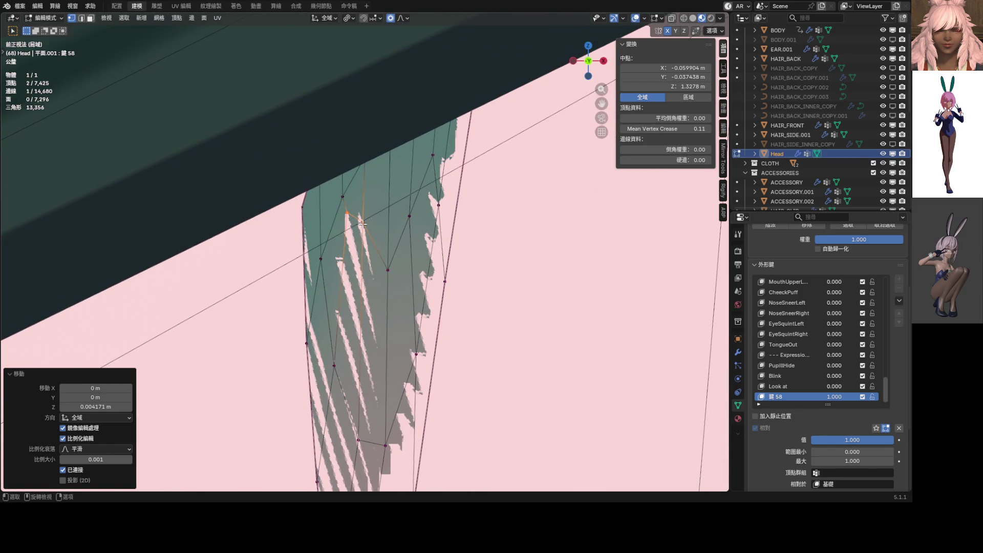
# Slide one lash spike vertex along its edge by a factor of 0.070.
pyautogui.click(362, 224)
pyautogui.press('g')
pyautogui.press('g')
pyautogui.click(361, 239)
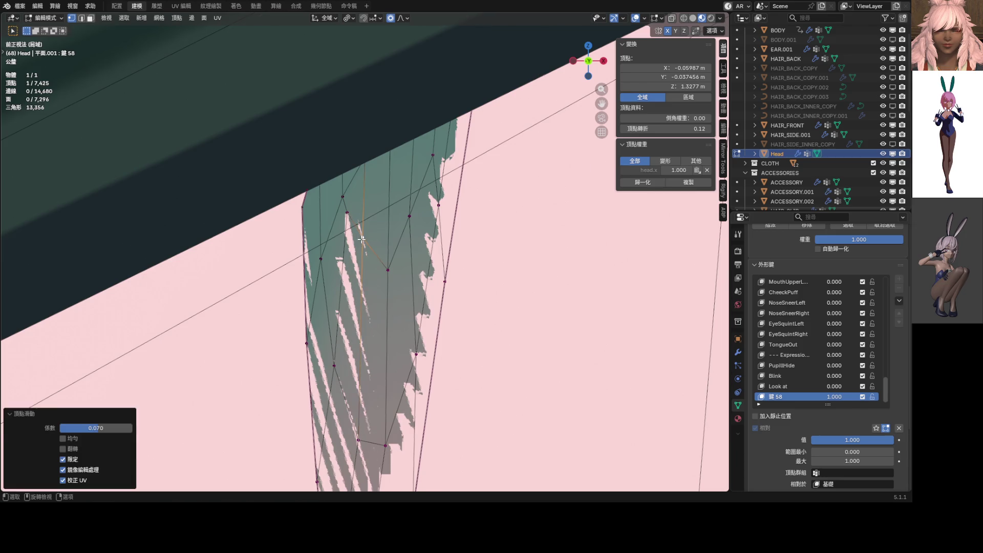
pyautogui.scroll(-2, 361, 239)
pyautogui.keyDown('shift'); pyautogui.scroll(-4, 348, 225); pyautogui.keyUp('shift')
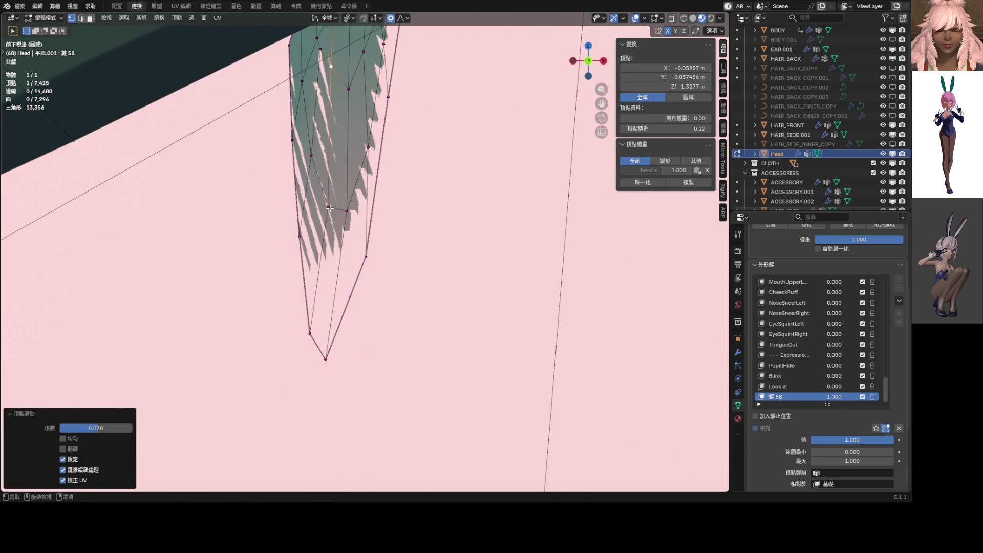
# Add a second spike vertex and move both vertices together proportionally.
pyautogui.keyDown('shift'); pyautogui.click(347, 210); pyautogui.keyUp('shift')
pyautogui.press('g')
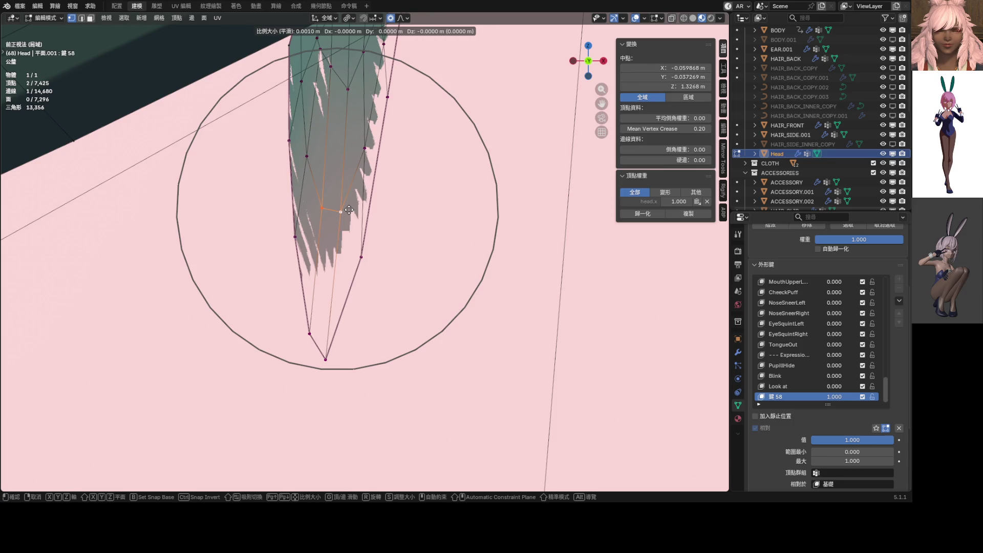
pyautogui.click(348, 208)
pyautogui.scroll(-3, 349, 209)
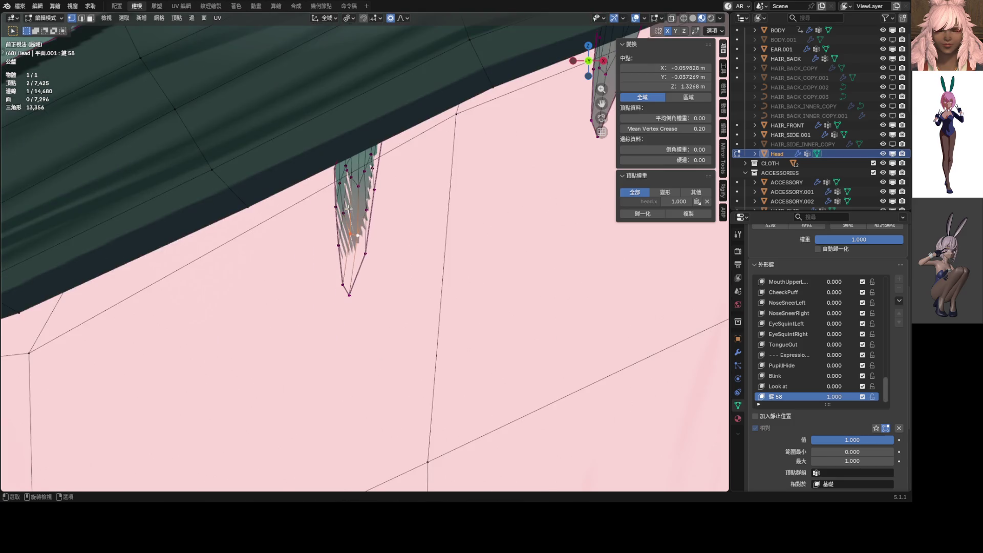
# Select the spike's bottom tip vertex along with its mirrored counterpart.
pyautogui.click(402, 285)
pyautogui.scroll(-2, 401, 285)
pyautogui.scroll(3, 380, 280)
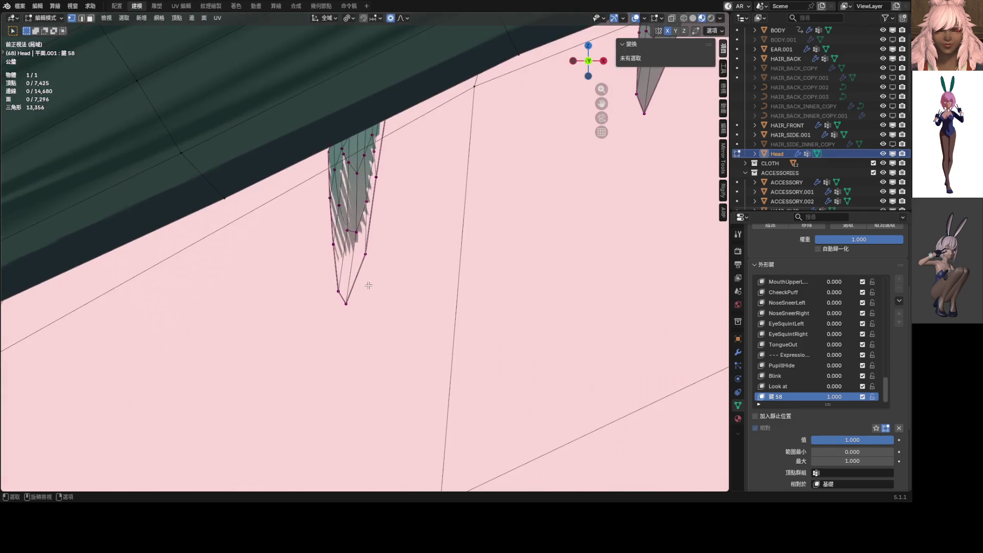
pyautogui.click(348, 302)
pyautogui.scroll(-6, 348, 303)
pyautogui.scroll(5, 383, 279)
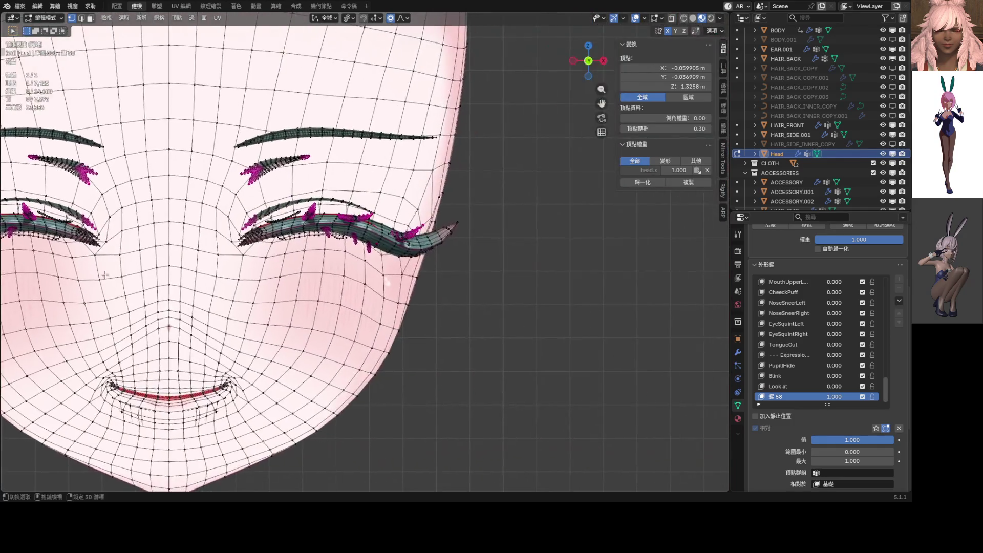
pyautogui.scroll(6, 383, 278)
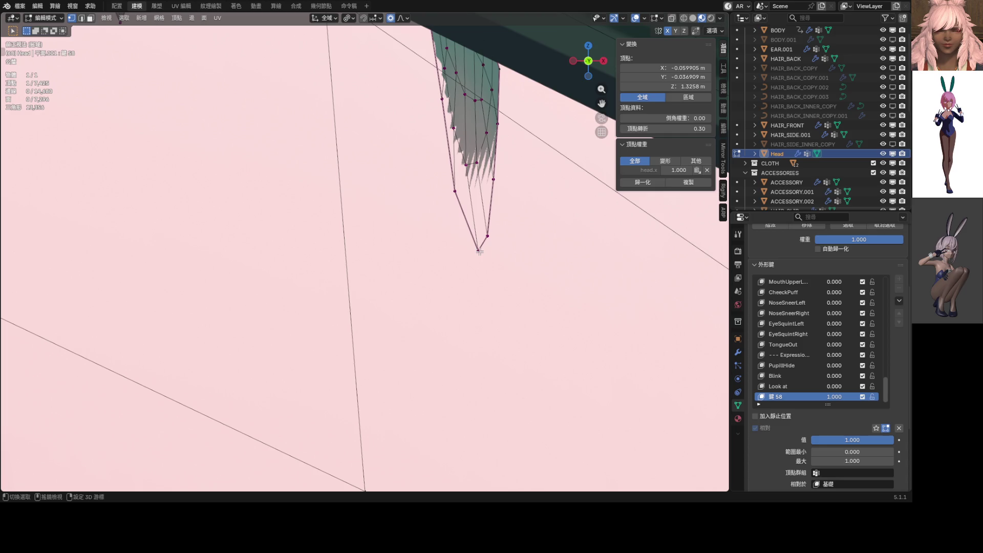
pyautogui.hotkey('shift', 'ctrl', 'm')
pyautogui.scroll(-3, 492, 258)
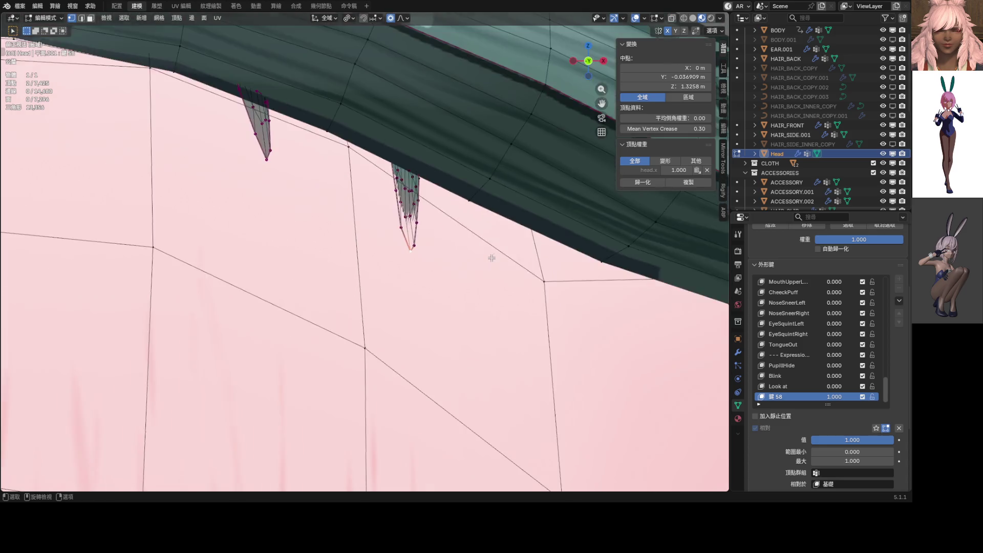
pyautogui.scroll(-6, 492, 258)
# Shift the tip vertices along global Y, leaving a second move of about -0.0037 m underway.
pyautogui.press('g')
pyautogui.press('y')
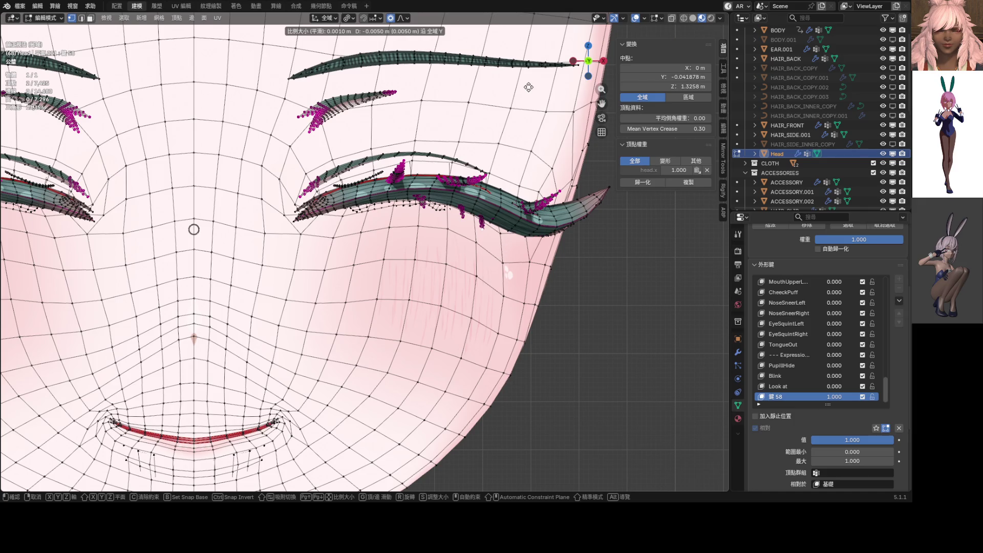
pyautogui.click(528, 87)
pyautogui.scroll(10, 385, 250)
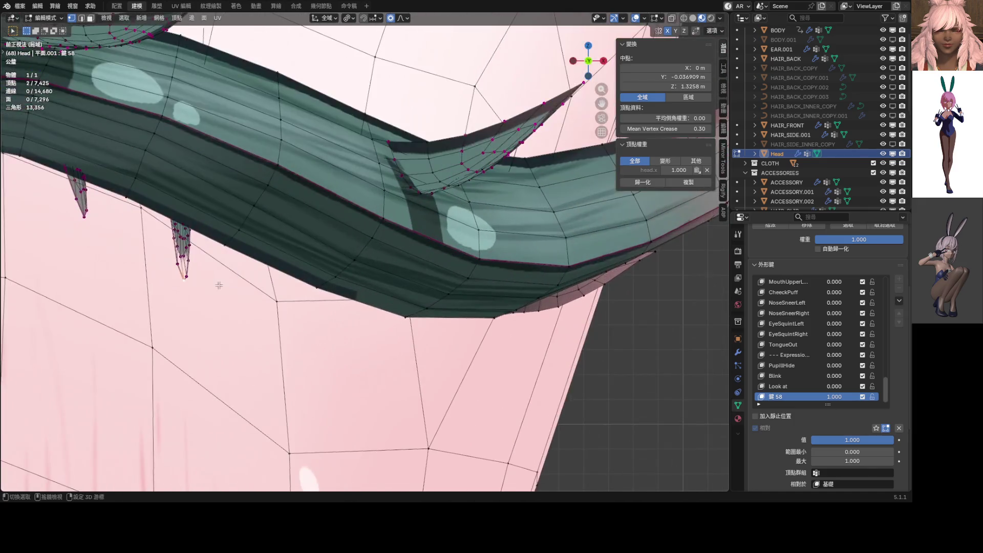
pyautogui.scroll(2, 385, 250)
pyautogui.press('g')
pyautogui.press('y')
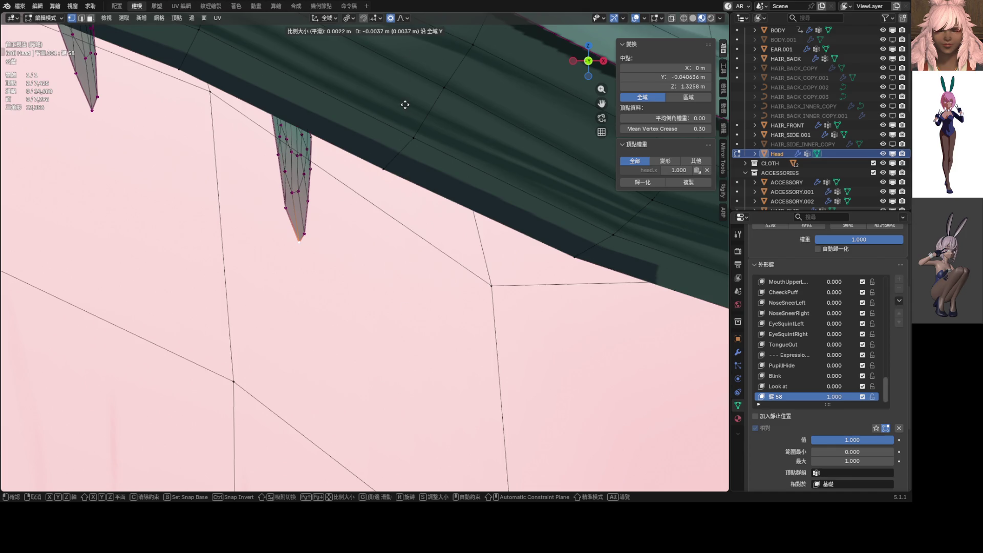
# Cancel the pending move and redo a small global Y nudge of the lash spike.
pyautogui.press('Escape')
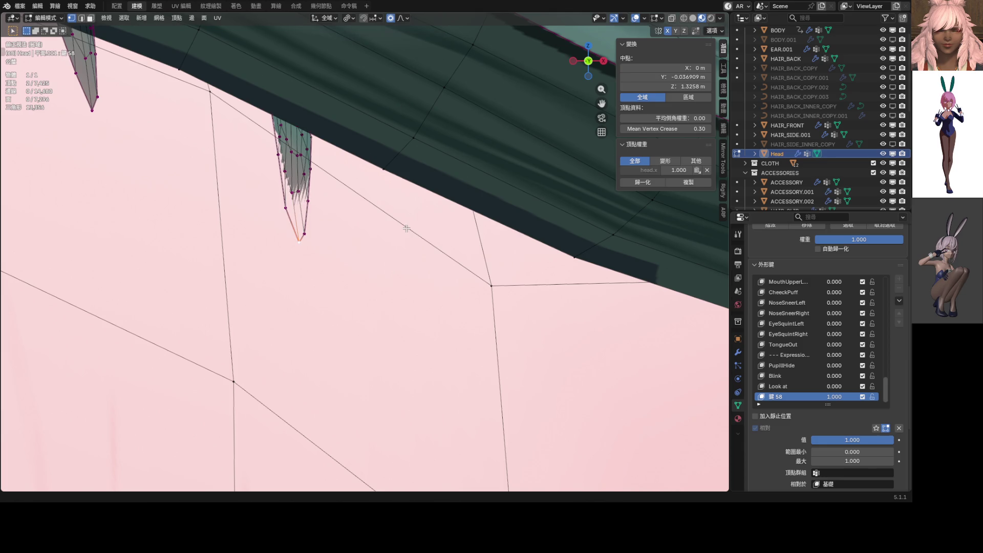
pyautogui.press('g')
pyautogui.press('y')
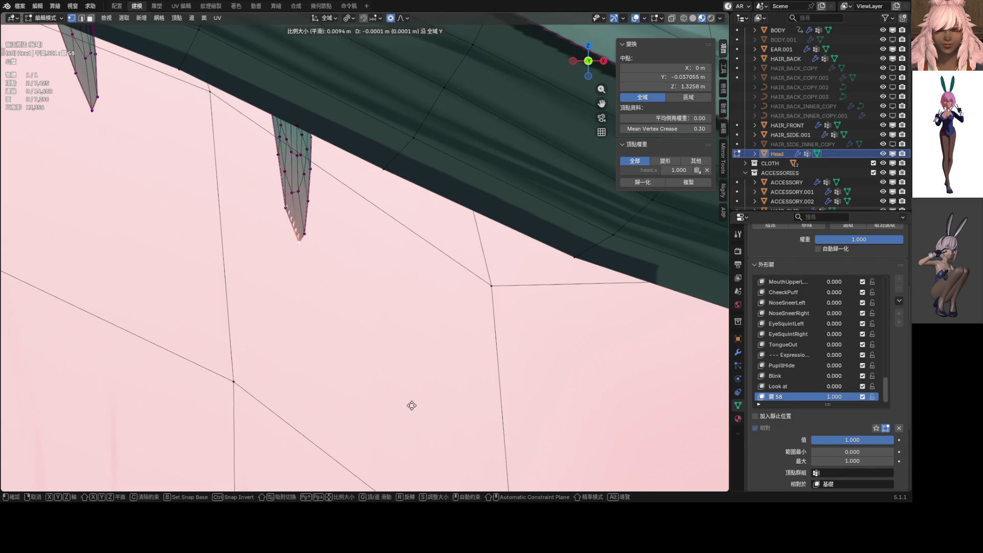
pyautogui.click(416, 297)
pyautogui.scroll(-8, 512, 301)
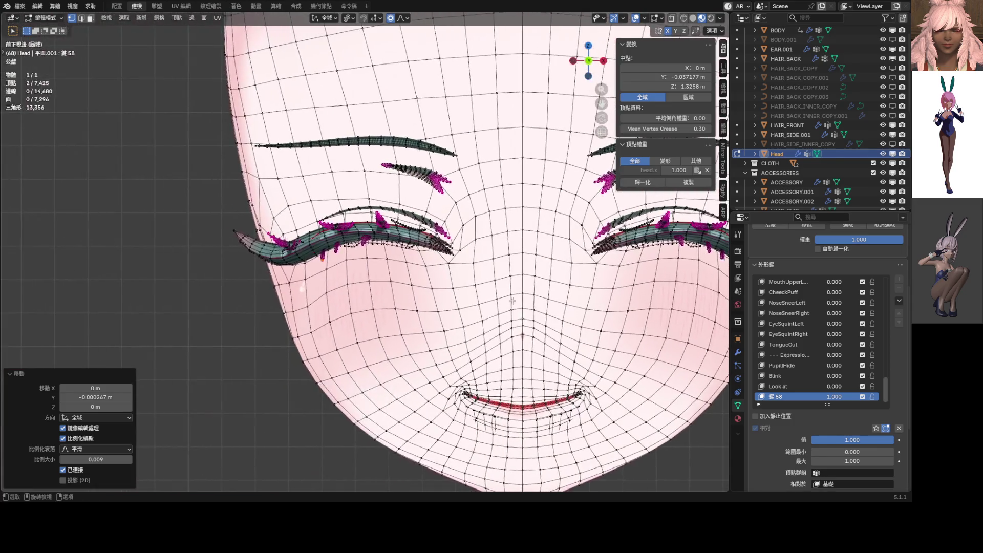
pyautogui.scroll(10, 512, 300)
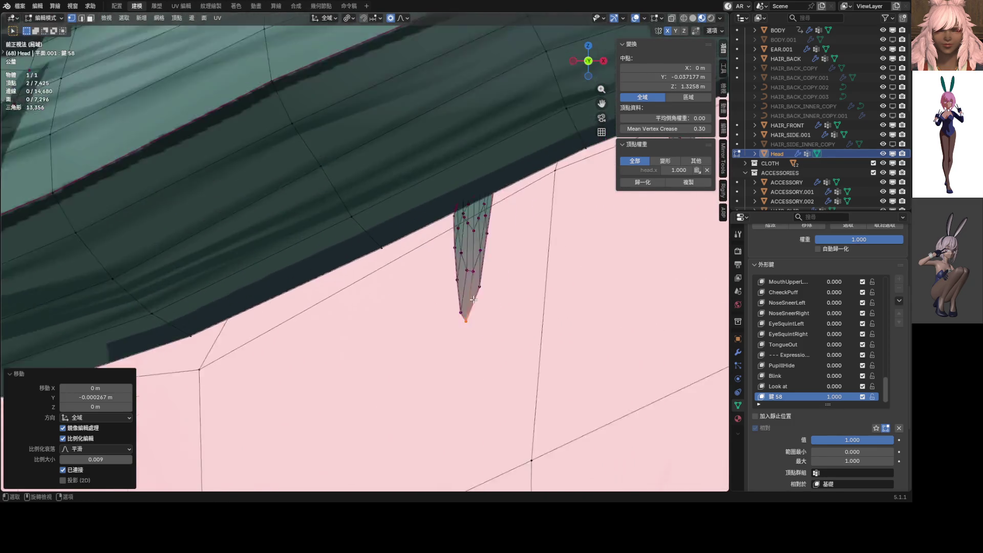
pyautogui.scroll(2, 473, 299)
# Center the spike in view and nudge its tip vertices slightly further along global Y.
pyautogui.keyDown('shift'); pyautogui.moveTo(560, 344); pyautogui.dragTo(441, 296, button='middle'); pyautogui.keyUp('shift')
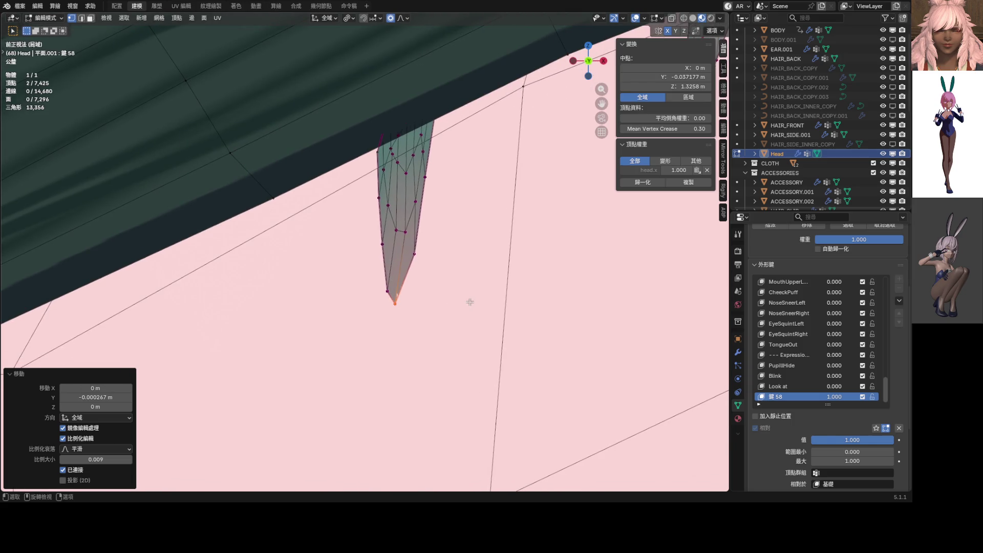
pyautogui.press('g')
pyautogui.press('y')
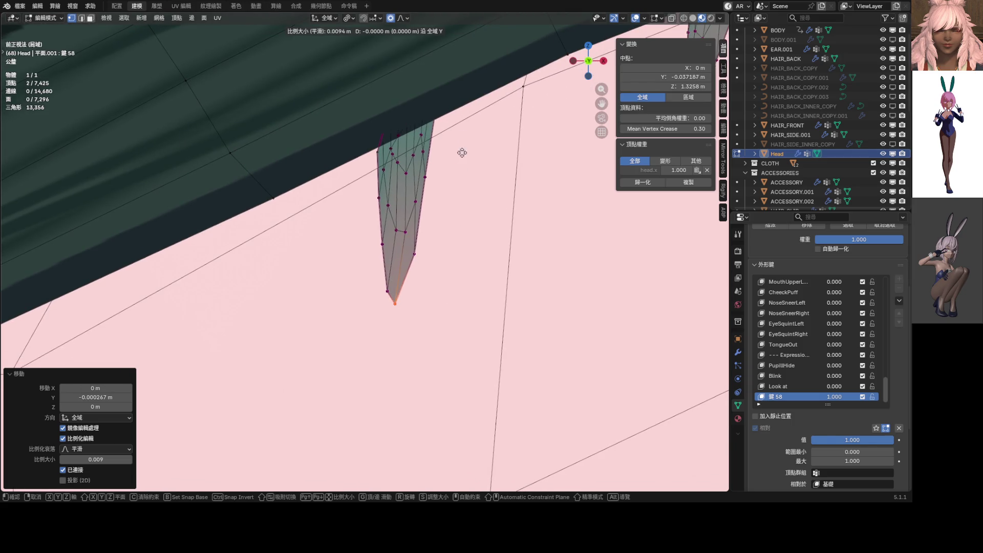
pyautogui.click(475, 21)
pyautogui.scroll(-8, 310, 344)
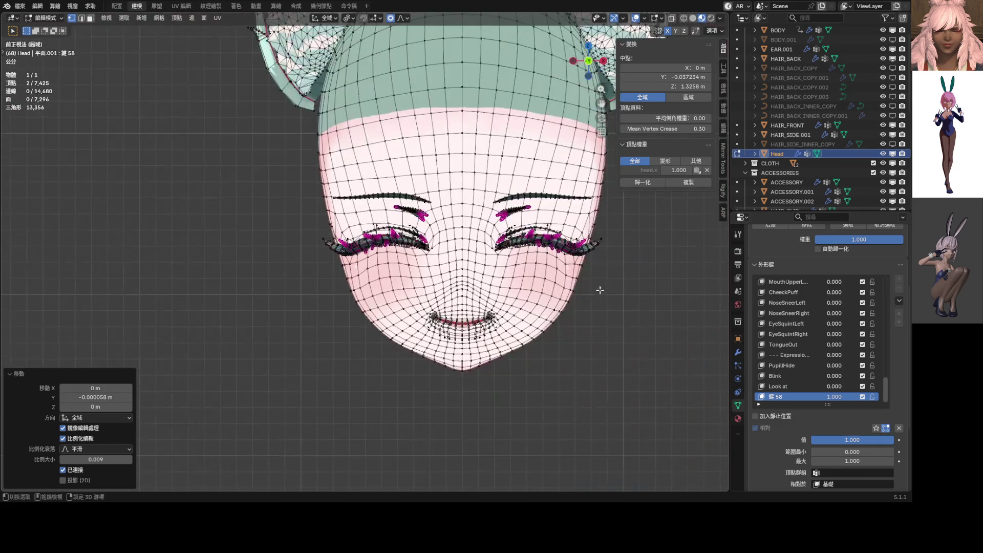
pyautogui.press('BackSpace')
# Return the head to Object Mode and raise 鍵 58 to check the closing lashes from side and front.
pyautogui.hotkey('ctrl', 'Tab')
pyautogui.click(434, 312)
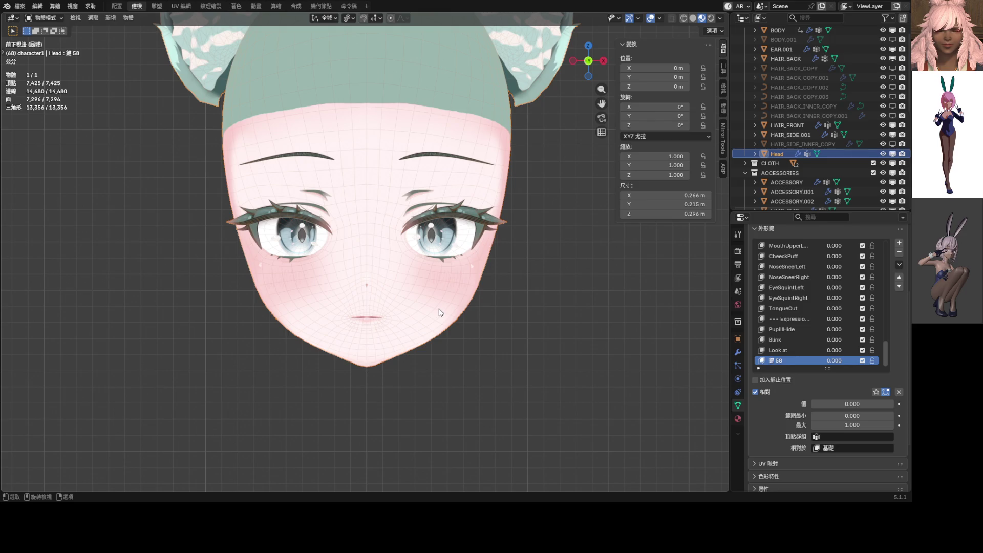
pyautogui.scroll(4, 438, 312)
pyautogui.moveTo(834, 360)
pyautogui.mouseDown()
pyautogui.moveTo(882, 361)
pyautogui.moveTo(865, 360)
pyautogui.mouseUp()
pyautogui.scroll(-4, 532, 301)
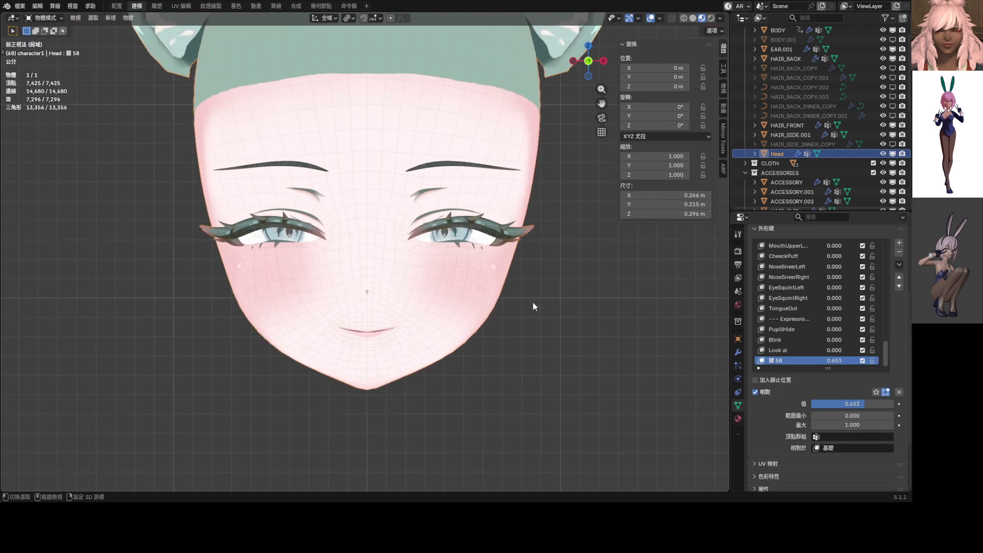
pyautogui.moveTo(628, 322)
pyautogui.mouseDown(button='middle')
pyautogui.moveTo(333, 291)
pyautogui.moveTo(370, 288)
pyautogui.mouseUp(button='middle')
pyautogui.scroll(5, 388, 301)
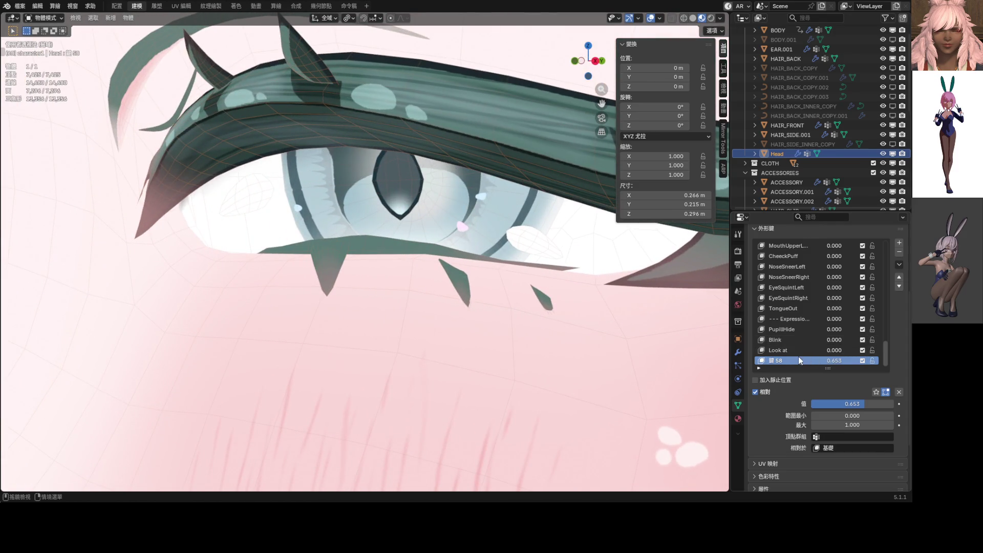
pyautogui.scroll(-5, 422, 310)
pyautogui.moveTo(422, 311); pyautogui.dragTo(369, 302, button='middle')
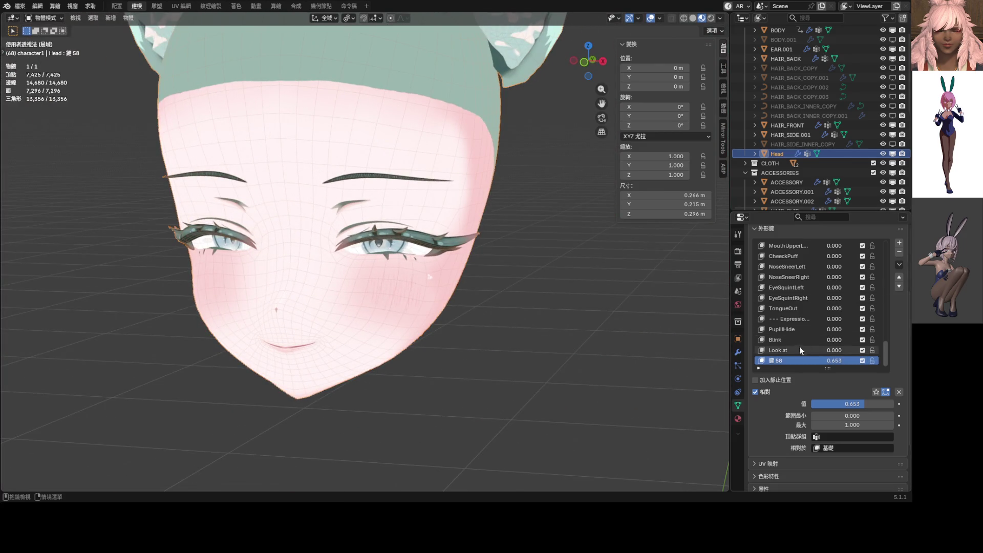
# Delete shape key 鍵 58, test Blink and JawLeft, then push MouthLeft to 1.000.
pyautogui.click(899, 252)
pyautogui.moveTo(833, 351); pyautogui.dragTo(870, 352)
pyautogui.scroll(3, 819, 329)
pyautogui.scroll(10, 816, 318)
pyautogui.scroll(6, 812, 317)
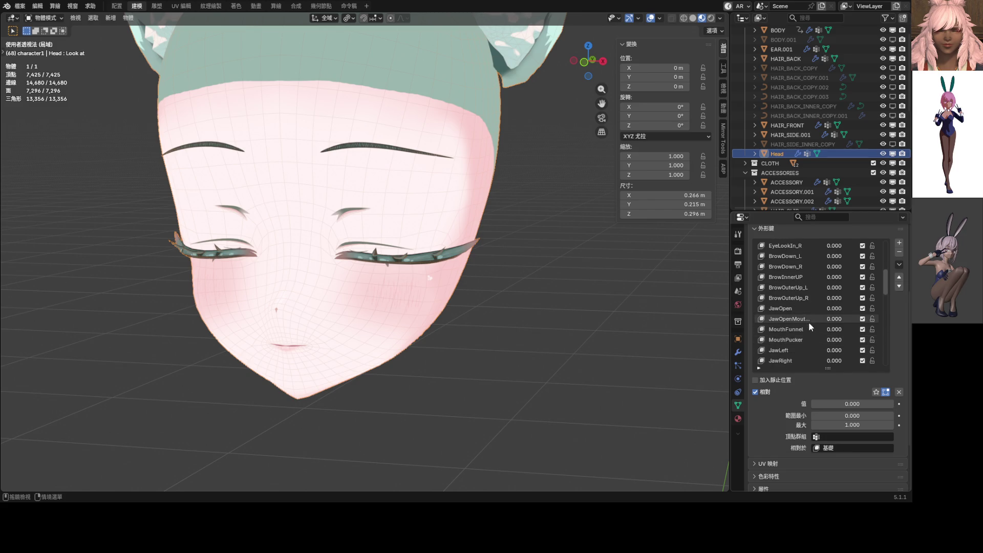
pyautogui.moveTo(811, 349)
pyautogui.mouseDown()
pyautogui.moveTo(829, 350)
pyautogui.moveTo(799, 349)
pyautogui.moveTo(810, 346)
pyautogui.mouseUp()
pyautogui.scroll(-8, 811, 346)
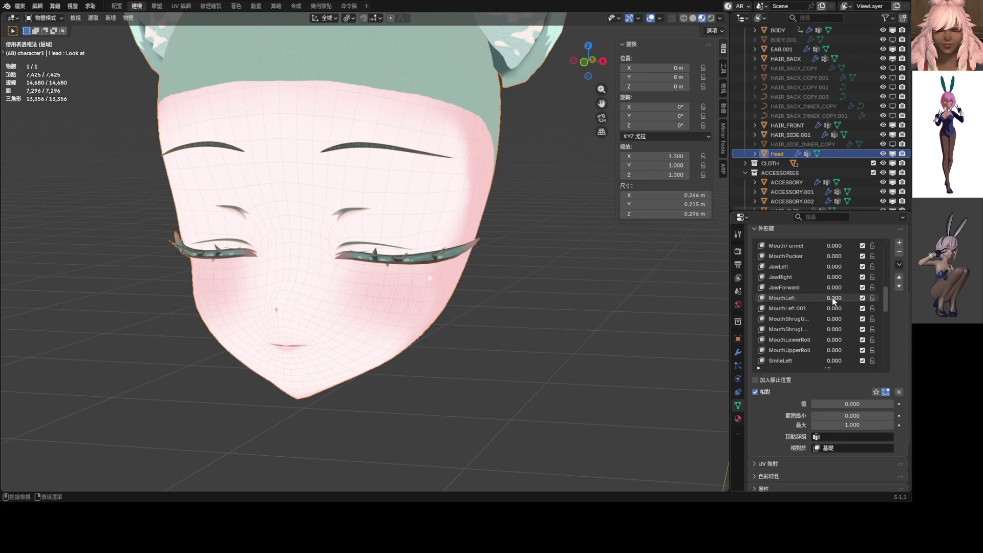
pyautogui.moveTo(840, 298)
pyautogui.mouseDown()
pyautogui.moveTo(863, 298)
pyautogui.moveTo(841, 309)
pyautogui.moveTo(859, 311)
pyautogui.moveTo(850, 298)
pyautogui.moveTo(870, 298)
pyautogui.mouseUp()
pyautogui.moveTo(615, 307); pyautogui.dragTo(449, 306, button='middle')
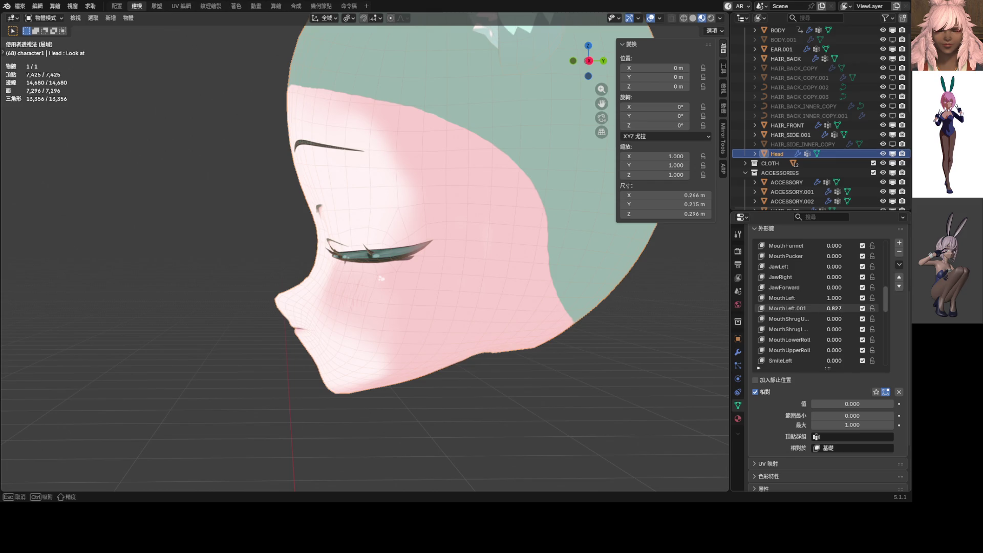
# Rename the MouthLeft.001 shape key to MouthRight.
pyautogui.doubleClick(788, 308)
pyautogui.click(786, 308)
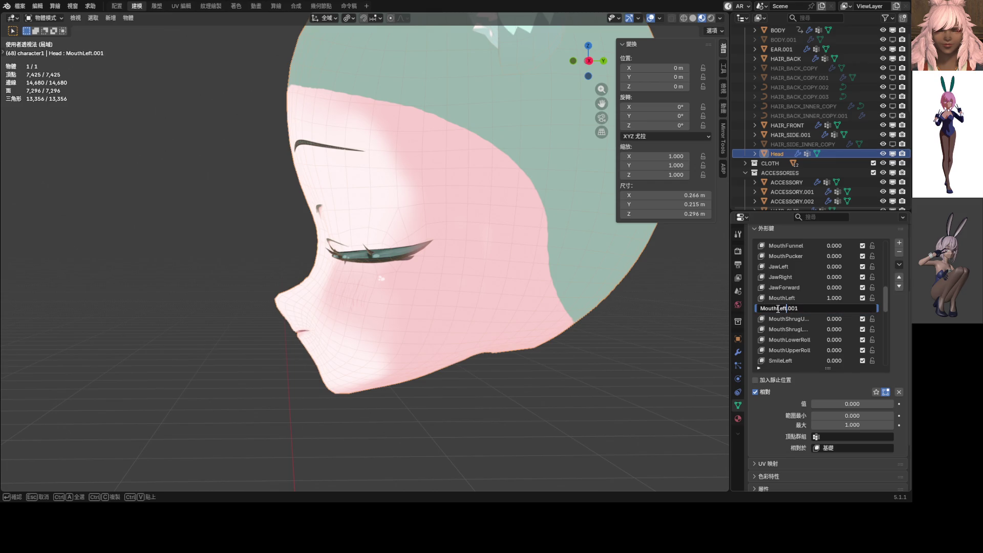
pyautogui.moveTo(778, 309); pyautogui.dragTo(817, 311)
pyautogui.write('Right')
pyautogui.press('Return')
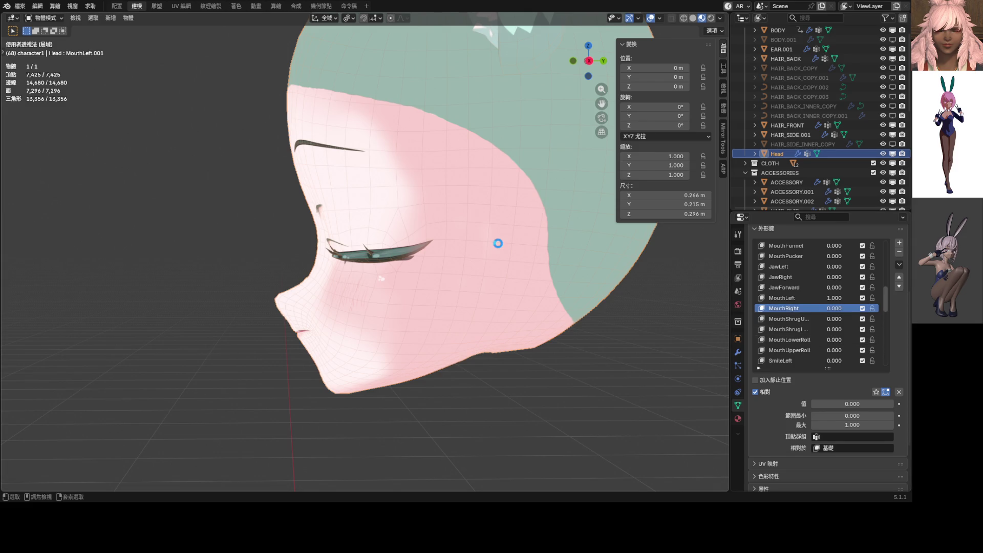
# Save ShapeKey_Practice.blend and test MouthRight, leaving it at 0.000.
pyautogui.hotkey('ctrl', 's')
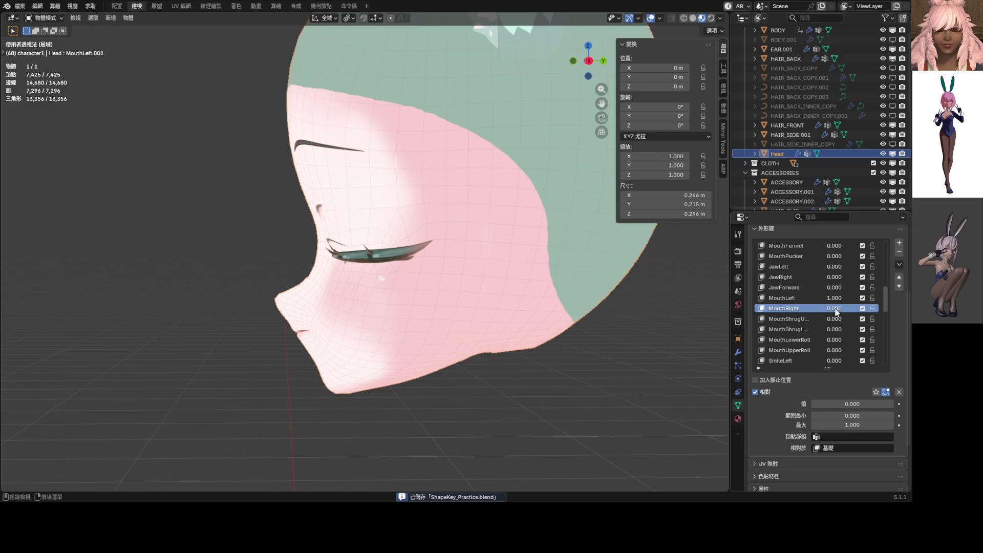
pyautogui.moveTo(836, 312); pyautogui.dragTo(860, 313)
pyautogui.press('Escape')
pyautogui.scroll(-2, 816, 315)
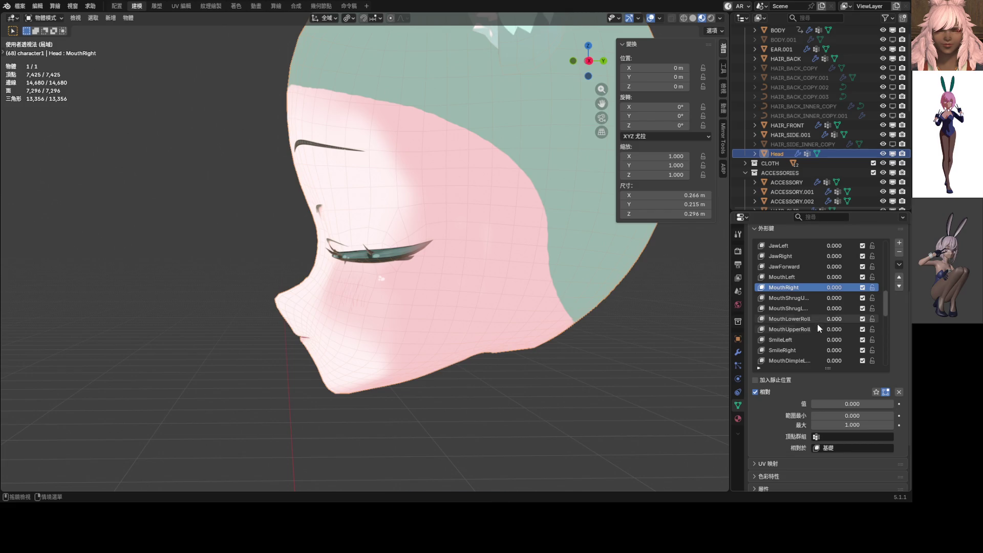
pyautogui.press('KP_1')
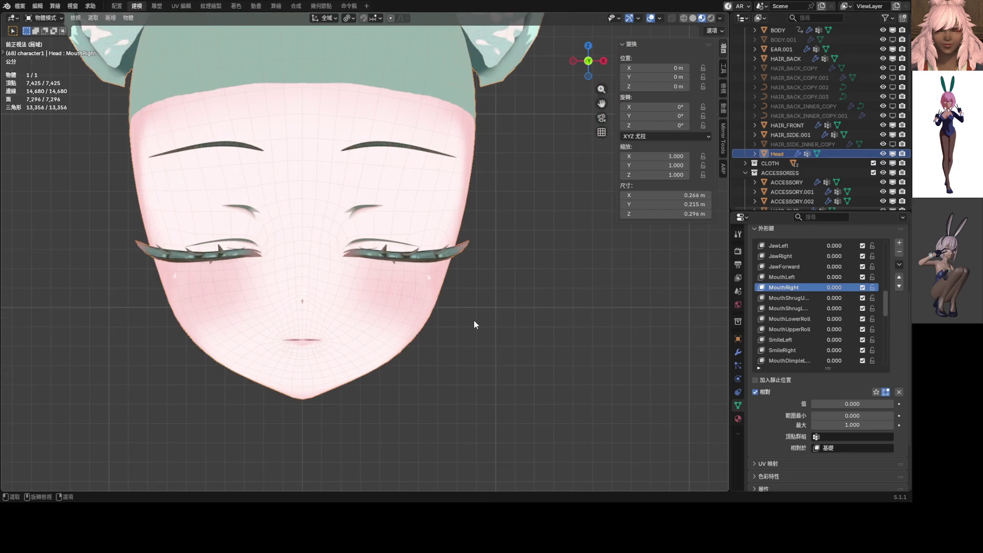
# Try SmileLeft values of 0.5 and 0.75, settling on 0.8.
pyautogui.moveTo(834, 339)
pyautogui.mouseDown()
pyautogui.moveTo(869, 340)
pyautogui.moveTo(801, 342)
pyautogui.mouseUp()
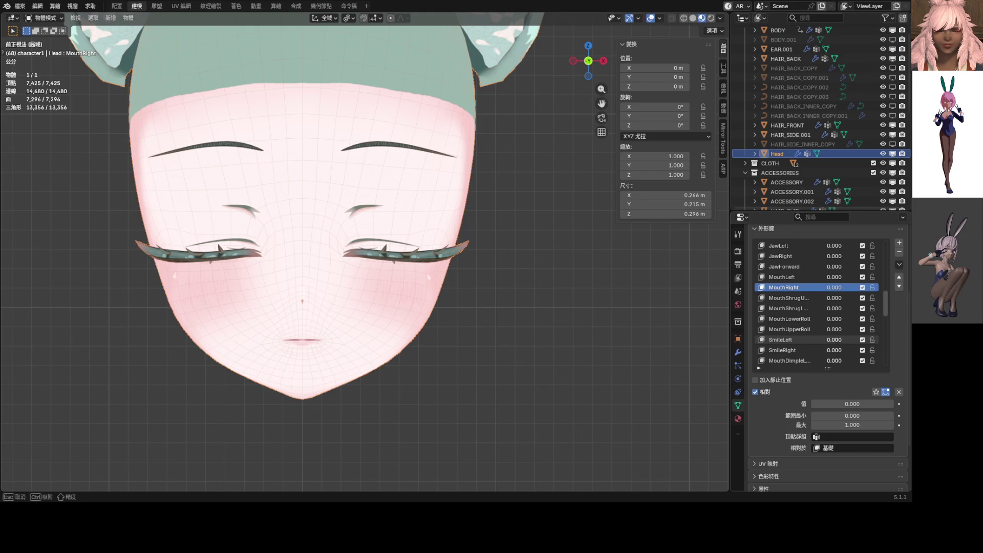
pyautogui.click(829, 339)
pyautogui.press('Return')
pyautogui.moveTo(837, 340); pyautogui.dragTo(837, 339)
pyautogui.click(838, 338)
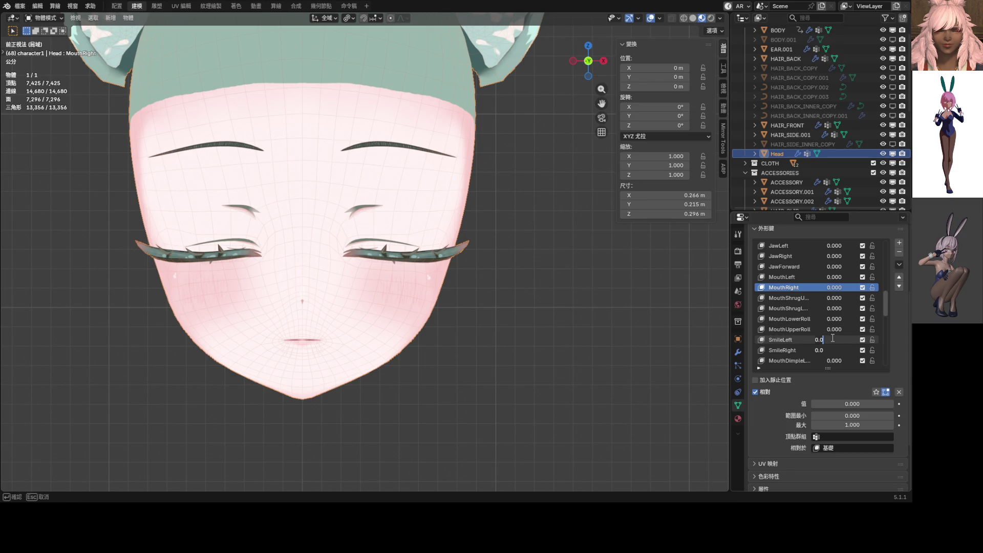
pyautogui.press('BackSpace')
pyautogui.write('5')
pyautogui.press('Return')
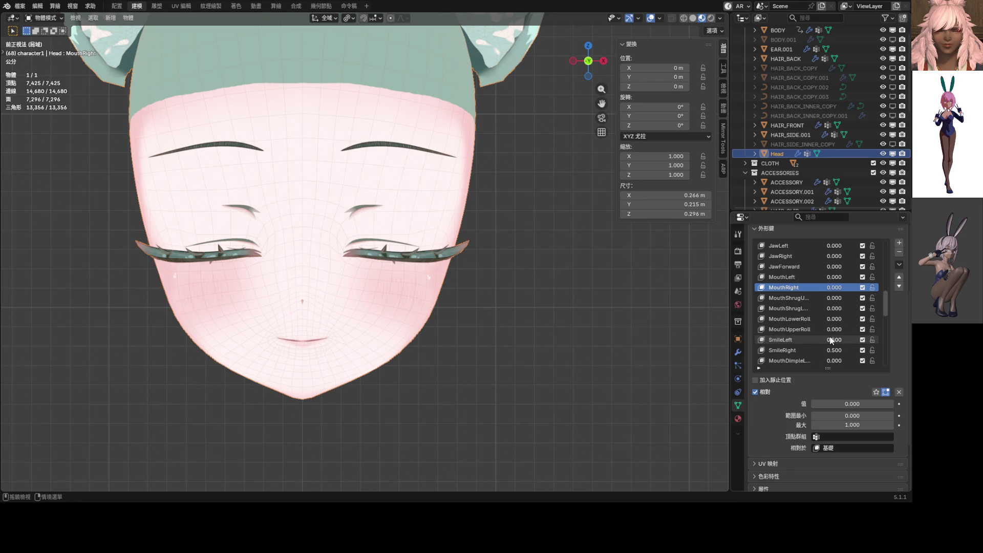
pyautogui.moveTo(834, 340); pyautogui.dragTo(854, 352)
pyautogui.write('5')
pyautogui.press('Return')
pyautogui.click(833, 341)
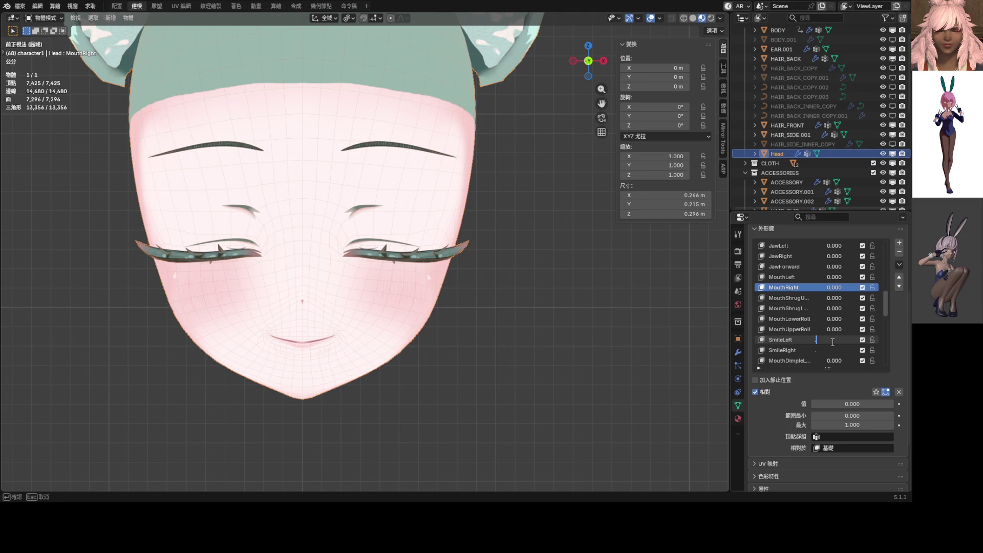
pyautogui.press('Return')
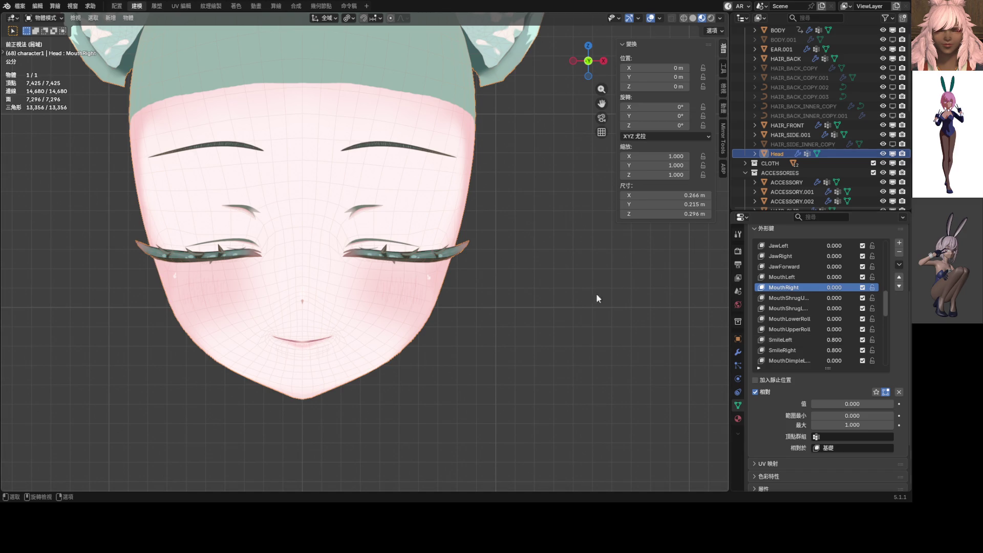
# Set MouthFunnel to 0.286 and turn off the Wireframe overlay.
pyautogui.scroll(-3, 596, 292)
pyautogui.scroll(-5, 806, 308)
pyautogui.scroll(-6, 804, 306)
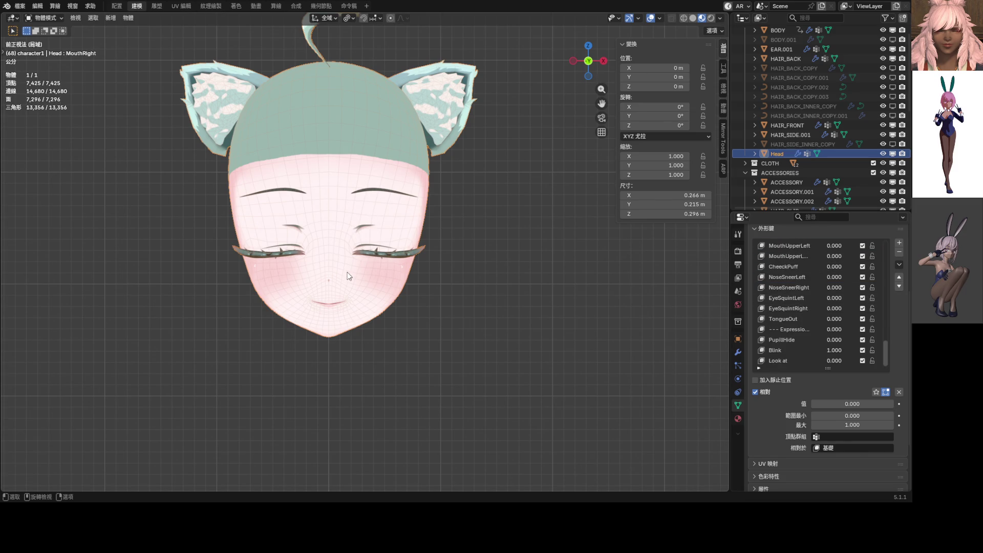
pyautogui.scroll(4, 347, 276)
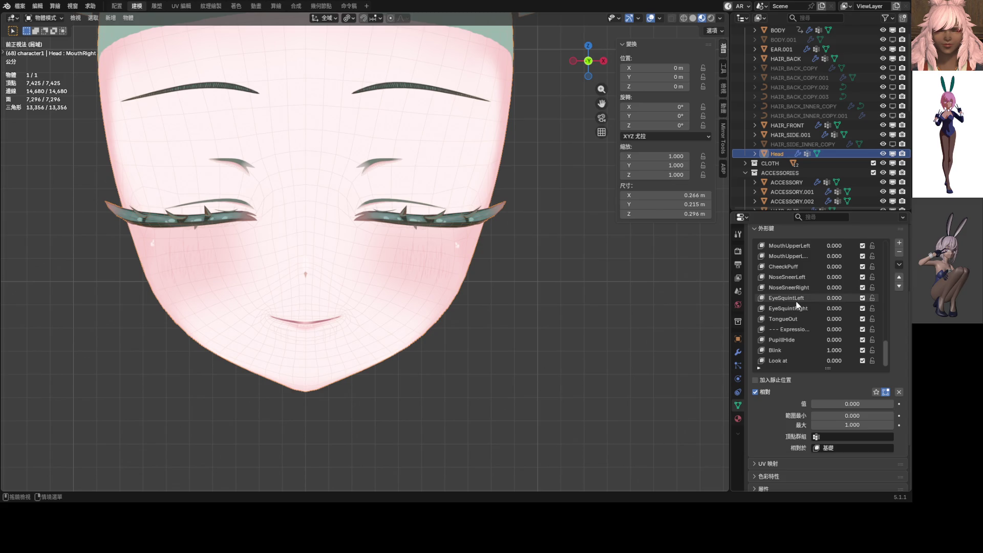
pyautogui.scroll(8, 801, 303)
pyautogui.scroll(2, 805, 300)
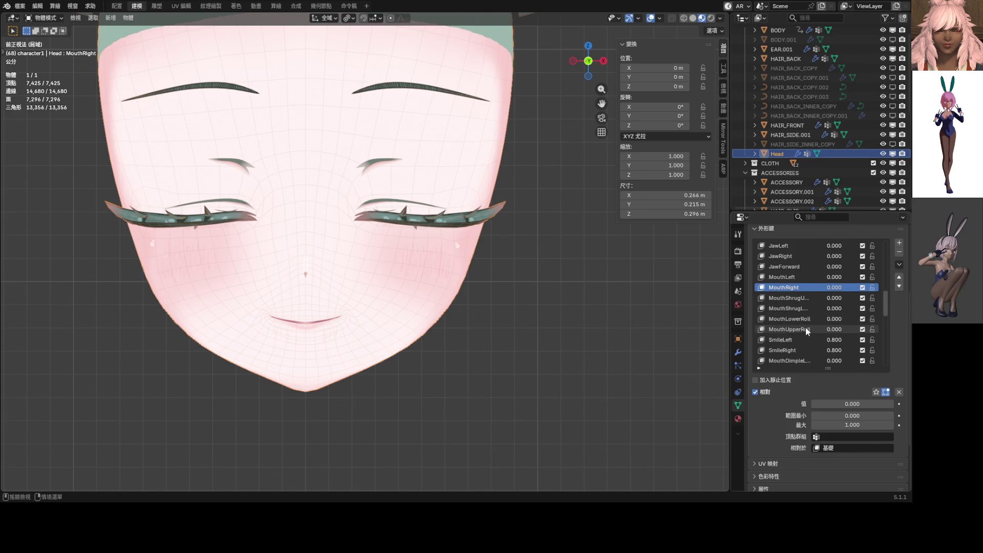
pyautogui.scroll(-3, 806, 327)
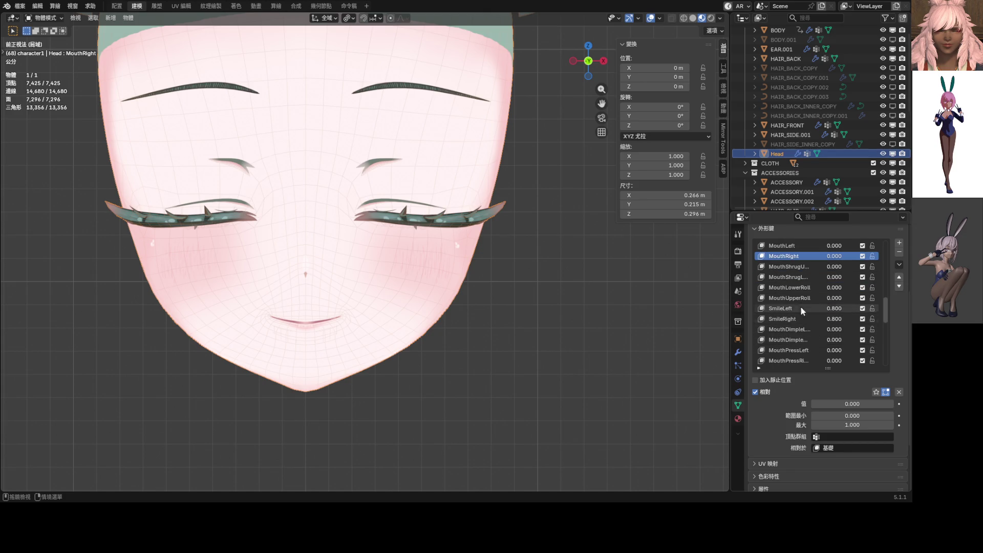
pyautogui.scroll(7, 806, 297)
pyautogui.moveTo(834, 266); pyautogui.dragTo(867, 266)
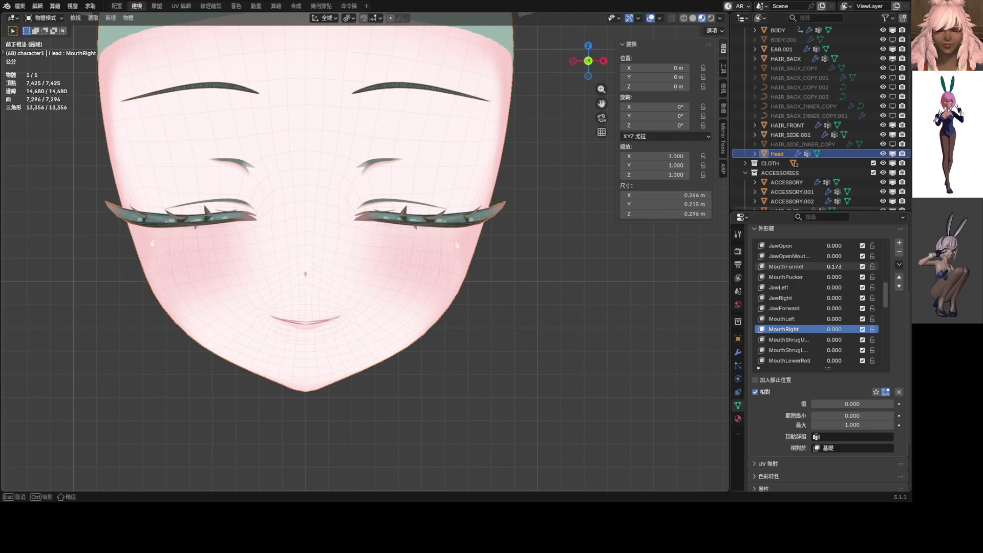
pyautogui.moveTo(847, 266)
pyautogui.mouseDown()
pyautogui.moveTo(926, 266)
pyautogui.moveTo(840, 266)
pyautogui.moveTo(852, 266)
pyautogui.mouseUp()
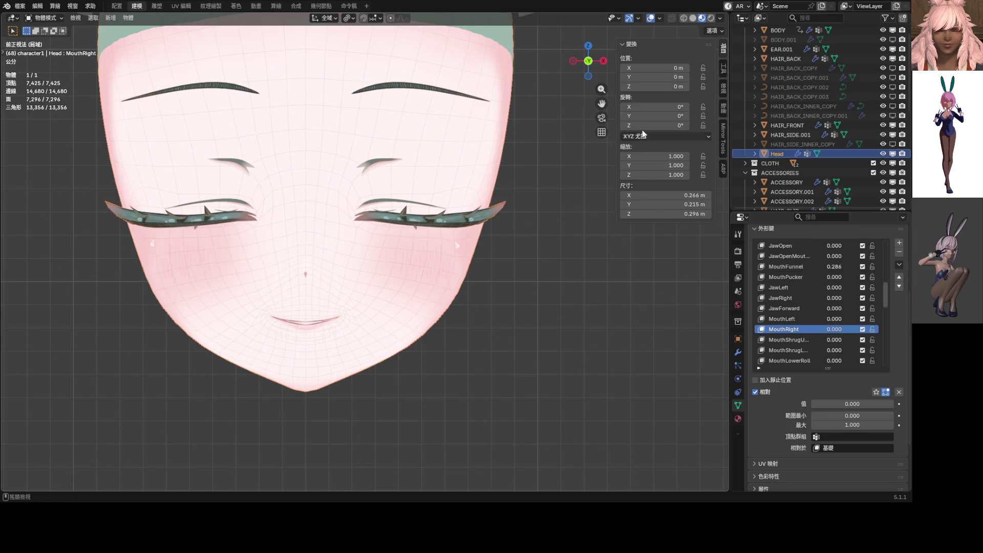
pyautogui.click(660, 20)
pyautogui.click(597, 217)
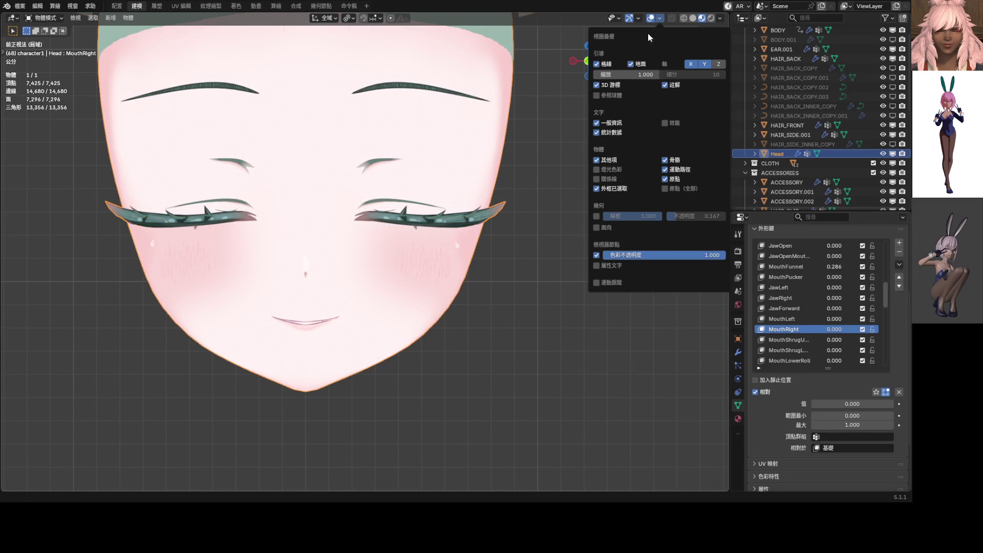
# Test the CheekSquintLeft and CheeckPuff shape keys on the cheeks.
pyautogui.press('n')
pyautogui.scroll(-4, 394, 212)
pyautogui.scroll(4, 366, 234)
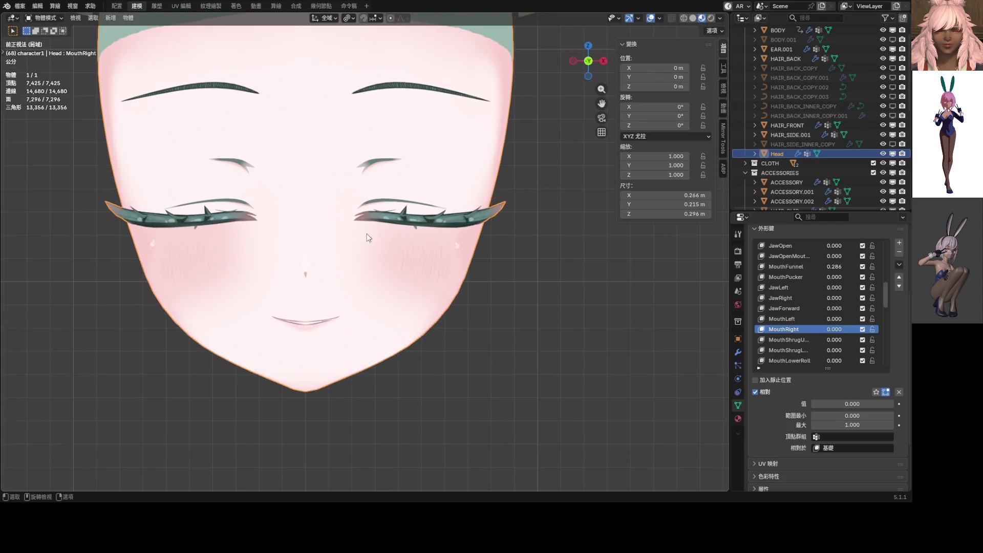
pyautogui.scroll(-5, 811, 311)
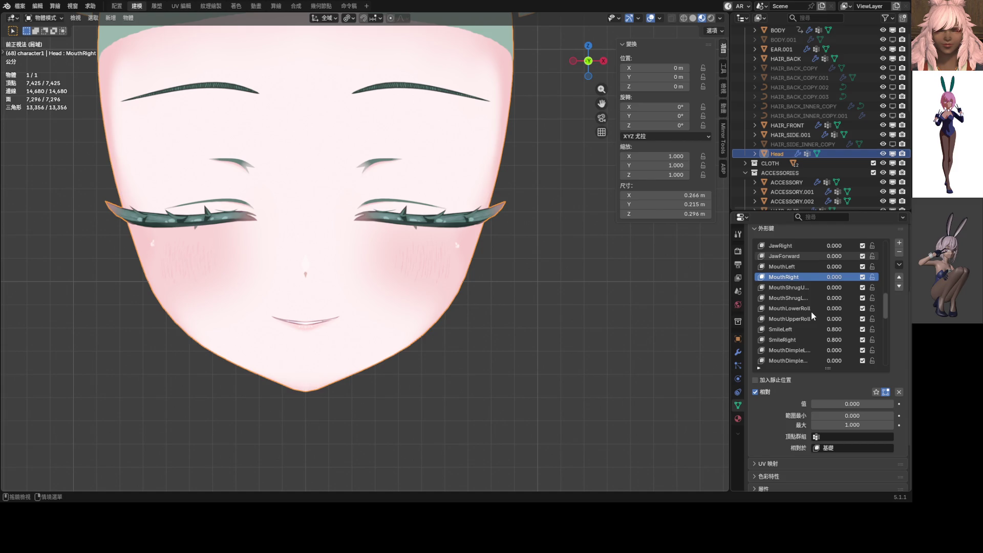
pyautogui.scroll(-18, 810, 311)
pyautogui.scroll(-4, 811, 311)
pyautogui.scroll(11, 811, 311)
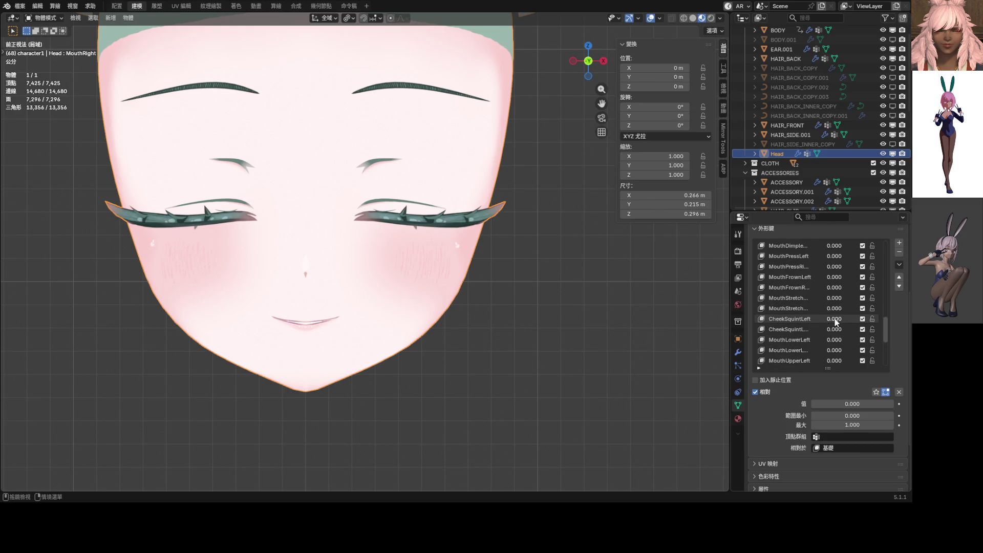
pyautogui.moveTo(835, 321)
pyautogui.mouseDown()
pyautogui.moveTo(865, 321)
pyautogui.moveTo(807, 320)
pyautogui.mouseUp()
pyautogui.scroll(-11, 836, 322)
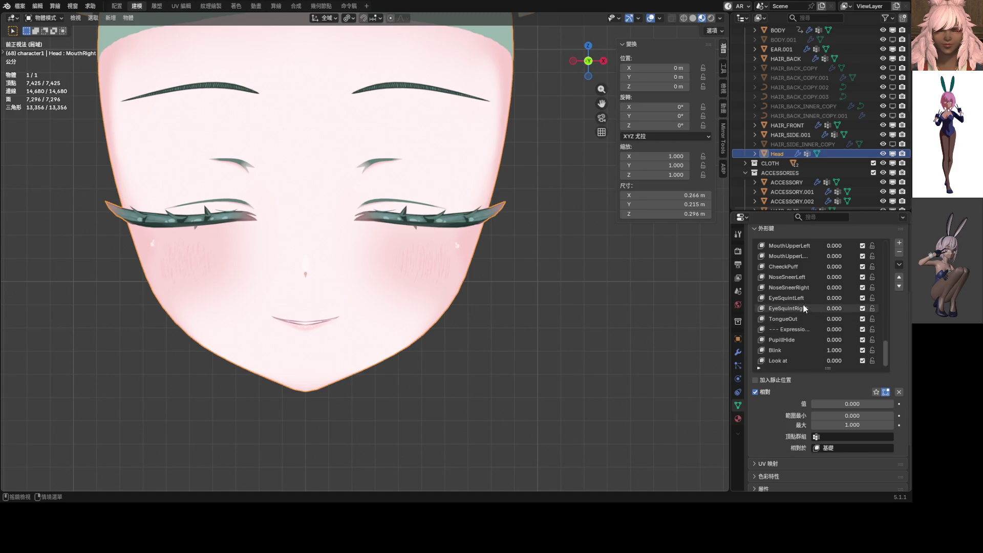
pyautogui.moveTo(834, 267); pyautogui.dragTo(865, 267)
pyautogui.scroll(3, 819, 263)
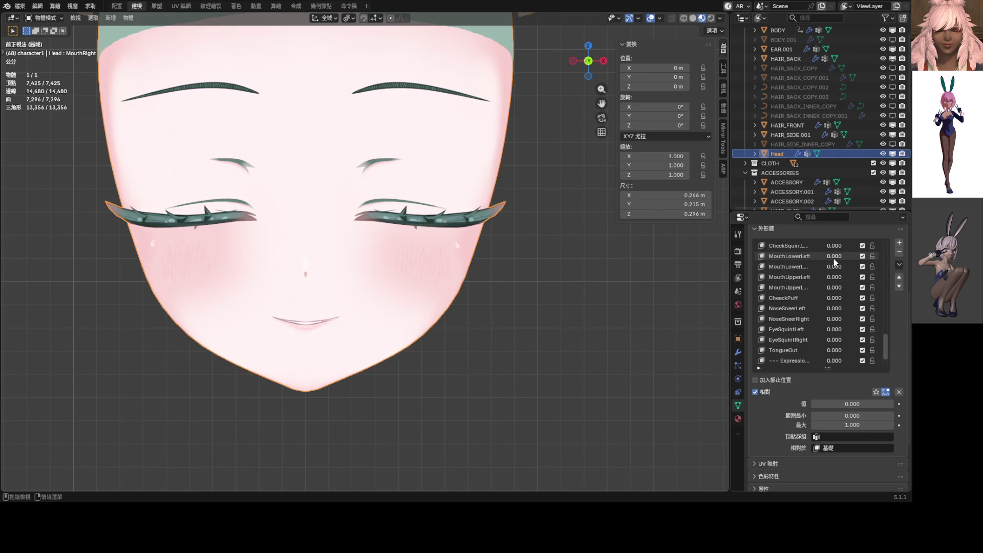
# Try raising MouthLowerLeft, then reset the lower-mouth key to zero.
pyautogui.moveTo(833, 259)
pyautogui.mouseDown()
pyautogui.moveTo(870, 259)
pyautogui.moveTo(836, 277)
pyautogui.moveTo(870, 277)
pyautogui.moveTo(860, 287)
pyautogui.moveTo(870, 287)
pyautogui.moveTo(834, 277)
pyautogui.moveTo(834, 266)
pyautogui.moveTo(870, 256)
pyautogui.mouseUp()
pyautogui.press('Escape')
pyautogui.scroll(-3, 488, 295)
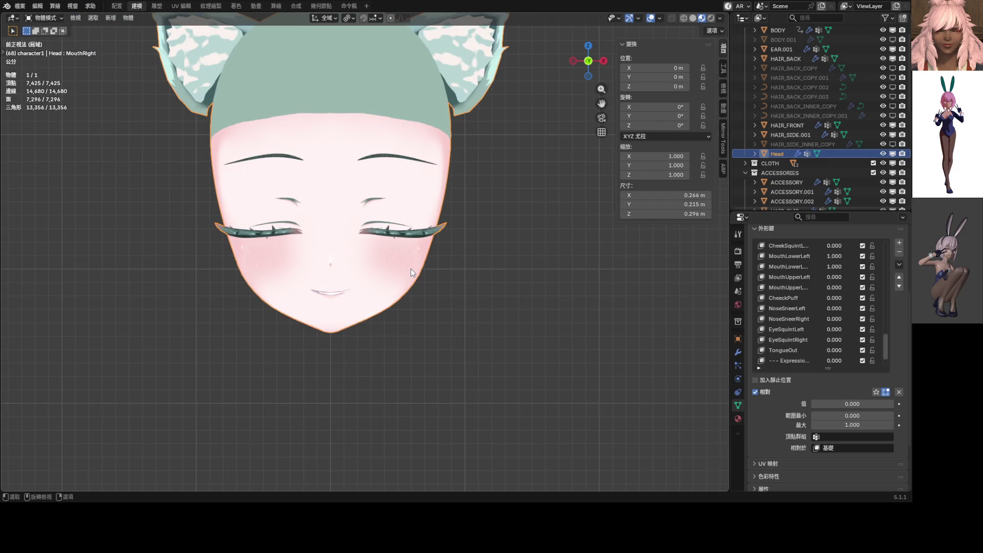
pyautogui.scroll(3, 403, 266)
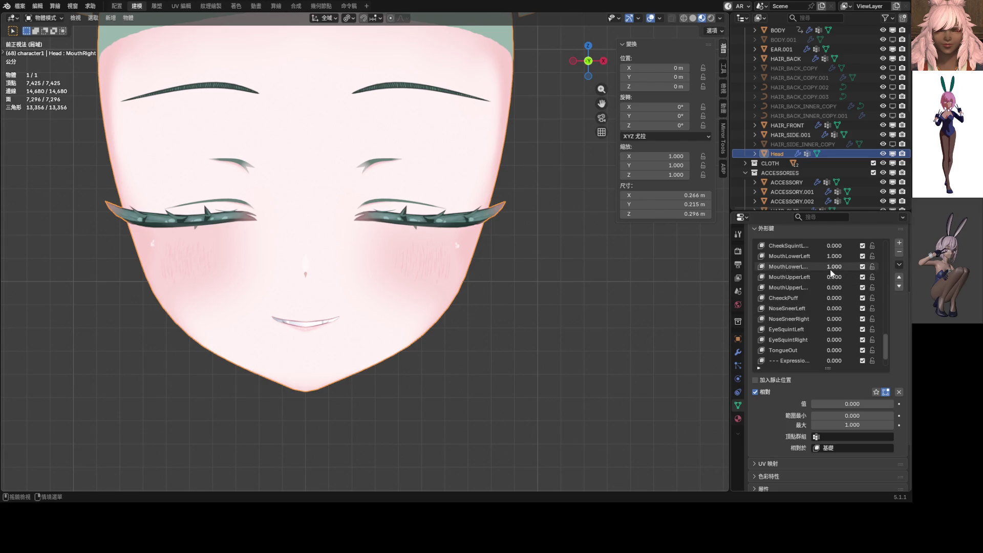
pyautogui.moveTo(833, 272)
pyautogui.mouseDown()
pyautogui.moveTo(799, 273)
pyautogui.moveTo(842, 262)
pyautogui.moveTo(801, 258)
pyautogui.mouseUp()
pyautogui.moveTo(882, 329)
pyautogui.mouseDown()
pyautogui.moveTo(889, 275)
pyautogui.moveTo(831, 287)
pyautogui.moveTo(886, 287)
pyautogui.moveTo(887, 320)
pyautogui.mouseUp()
# Set MouthUpperLeft, MouthUpperRight, MouthLowerLeft and MouthLowerRight all to 0.5.
pyautogui.scroll(1, 889, 276)
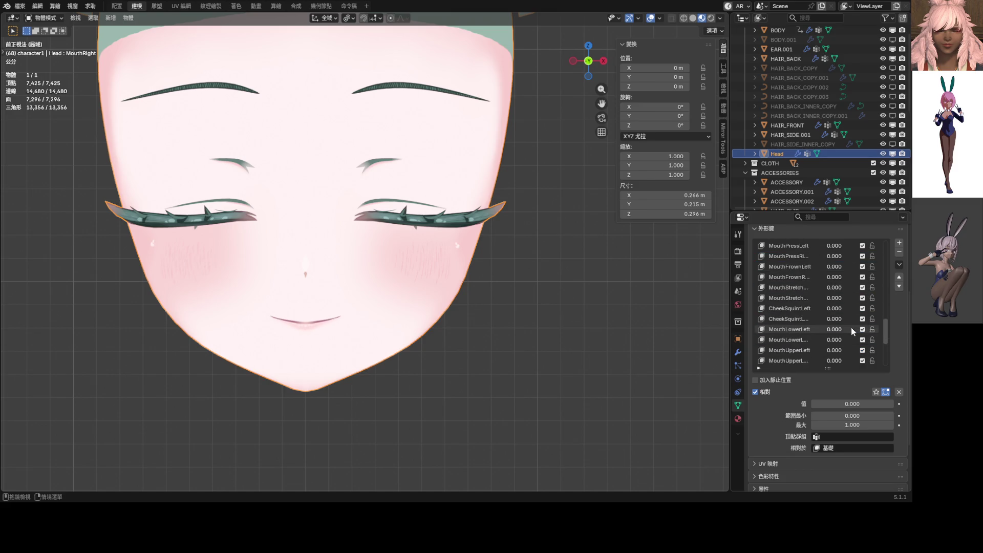
pyautogui.scroll(-2, 831, 344)
pyautogui.moveTo(830, 342)
pyautogui.mouseDown()
pyautogui.moveTo(830, 351)
pyautogui.moveTo(870, 351)
pyautogui.moveTo(835, 327)
pyautogui.moveTo(835, 319)
pyautogui.moveTo(870, 318)
pyautogui.moveTo(809, 318)
pyautogui.moveTo(860, 318)
pyautogui.moveTo(809, 340)
pyautogui.moveTo(819, 350)
pyautogui.moveTo(810, 353)
pyautogui.moveTo(814, 329)
pyautogui.moveTo(836, 321)
pyautogui.mouseUp()
pyautogui.scroll(-2, 487, 311)
pyautogui.scroll(2, 422, 308)
pyautogui.write('.5')
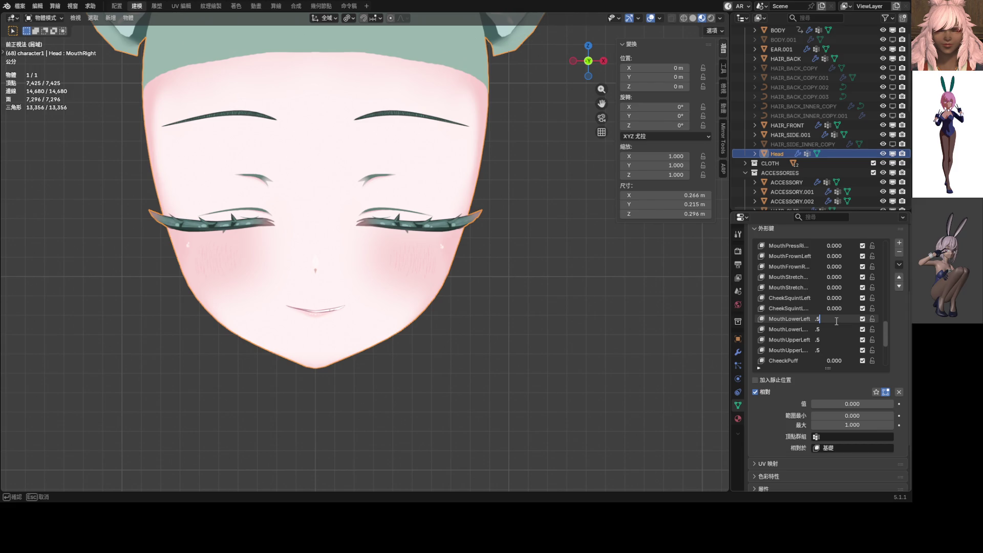
pyautogui.press('Return')
pyautogui.scroll(-2, 522, 287)
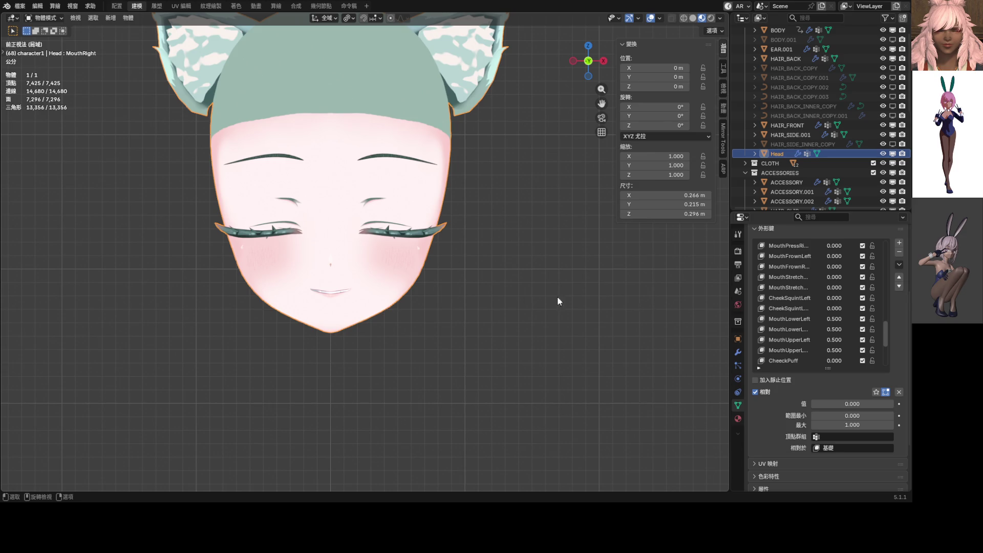
pyautogui.scroll(-9, 818, 337)
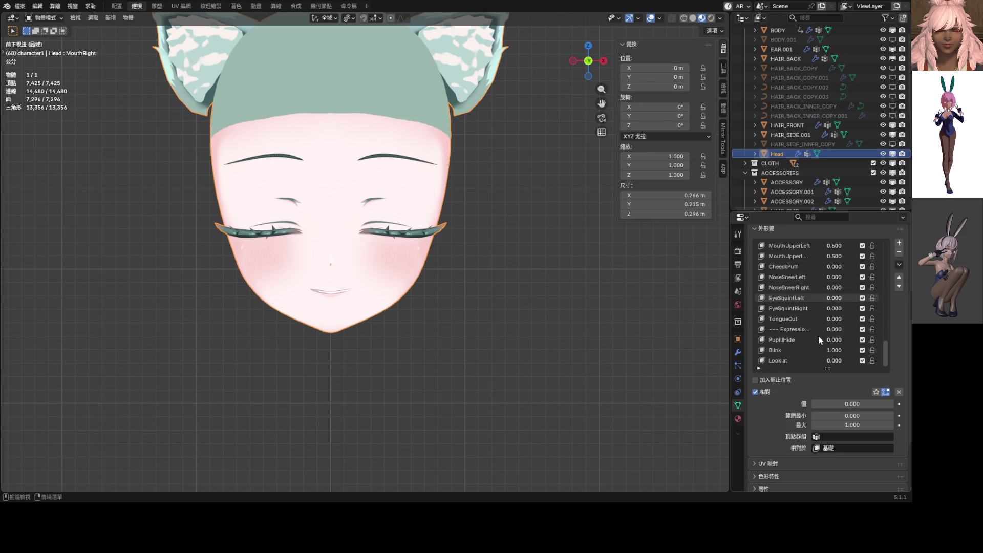
# Create shape key 鍵 58 from the current mix, zero the other keys, and set it to 1.000.
pyautogui.click(901, 263)
pyautogui.click(880, 275)
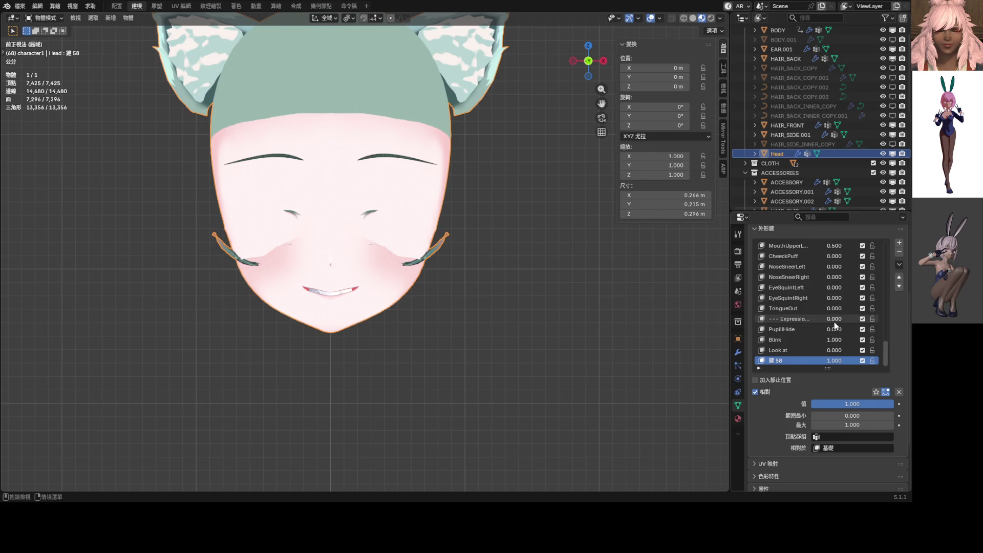
pyautogui.click(898, 392)
pyautogui.moveTo(834, 360); pyautogui.dragTo(865, 360)
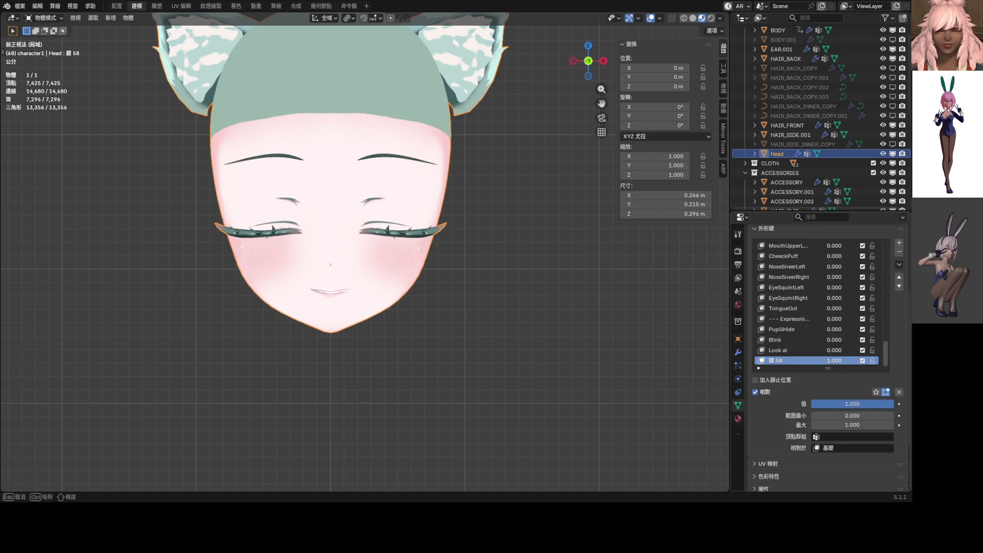
# In Edit Mode on the head, select an eyelash vertex and choose a proportional editing falloff.
pyautogui.hotkey('ctrl', 'Tab')
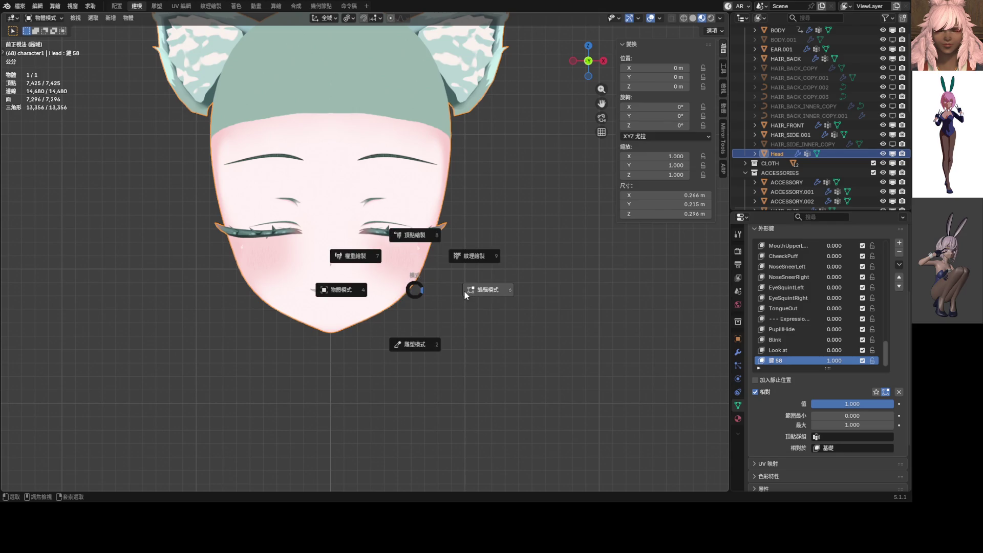
pyautogui.click(465, 290)
pyautogui.scroll(5, 342, 280)
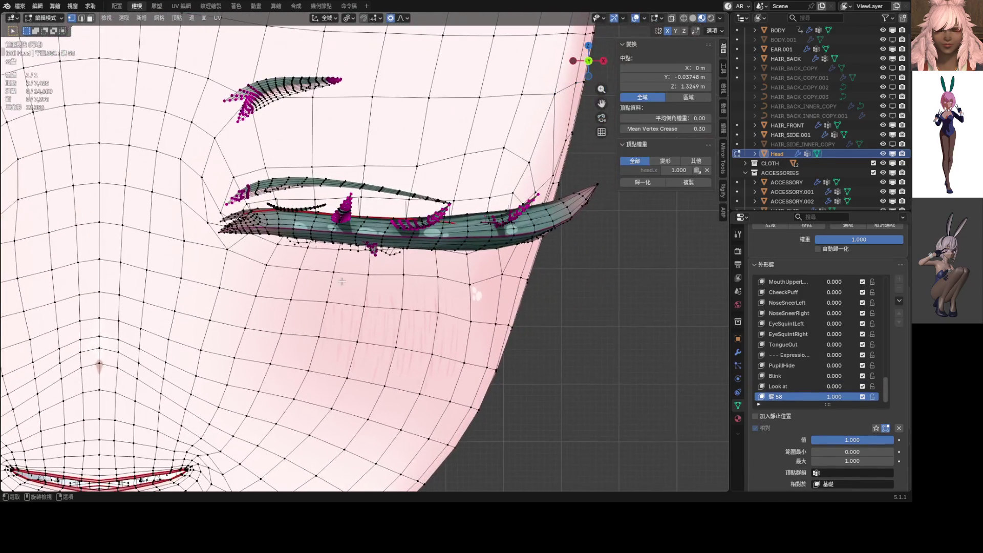
pyautogui.click(383, 237)
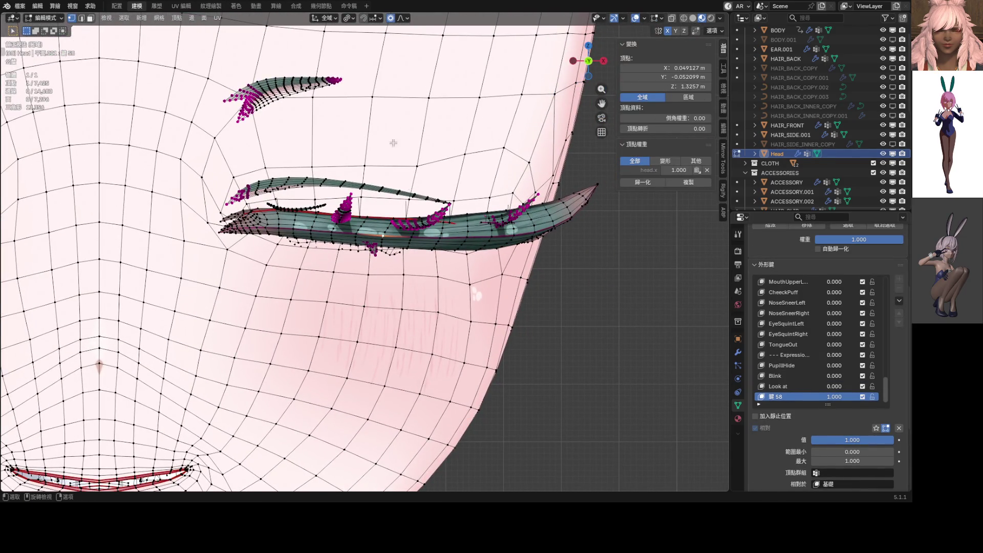
pyautogui.click(403, 18)
pyautogui.scroll(-6, 412, 118)
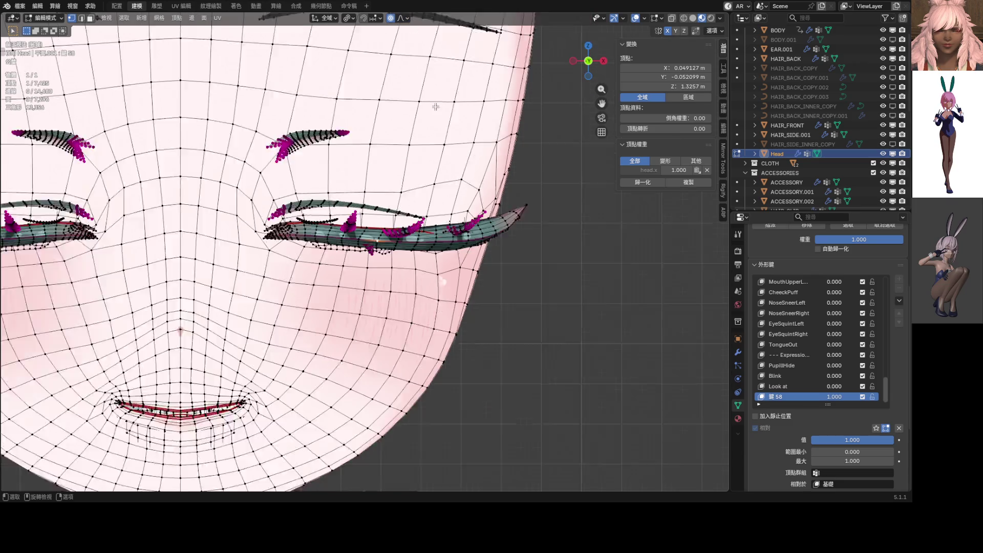
# Raise the lash vertices 0.006551 m along Z with smooth proportional falloff.
pyautogui.press('g')
pyautogui.press('z')
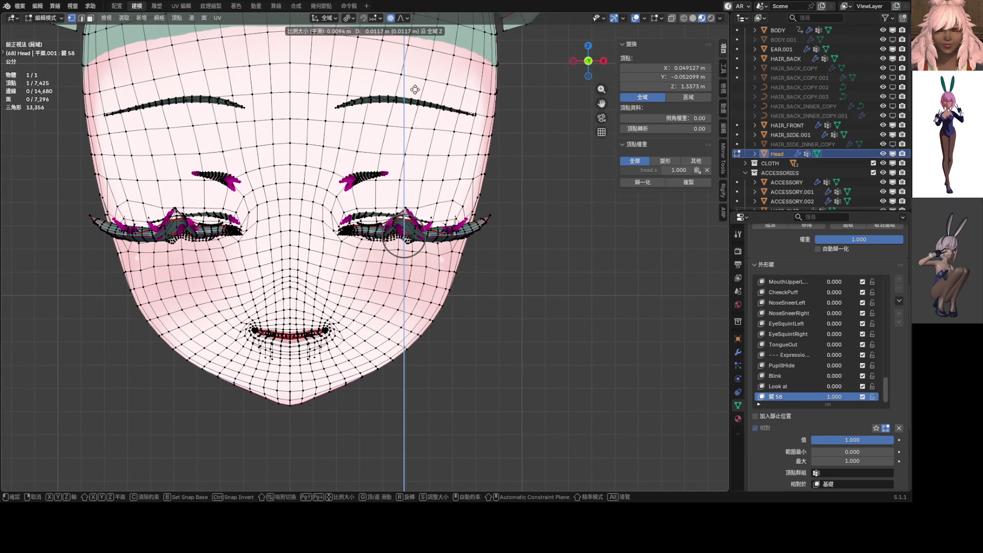
pyautogui.press('Escape')
pyautogui.press('g')
pyautogui.press('z')
pyautogui.scroll(-5, 425, 159)
pyautogui.scroll(-3, 423, 156)
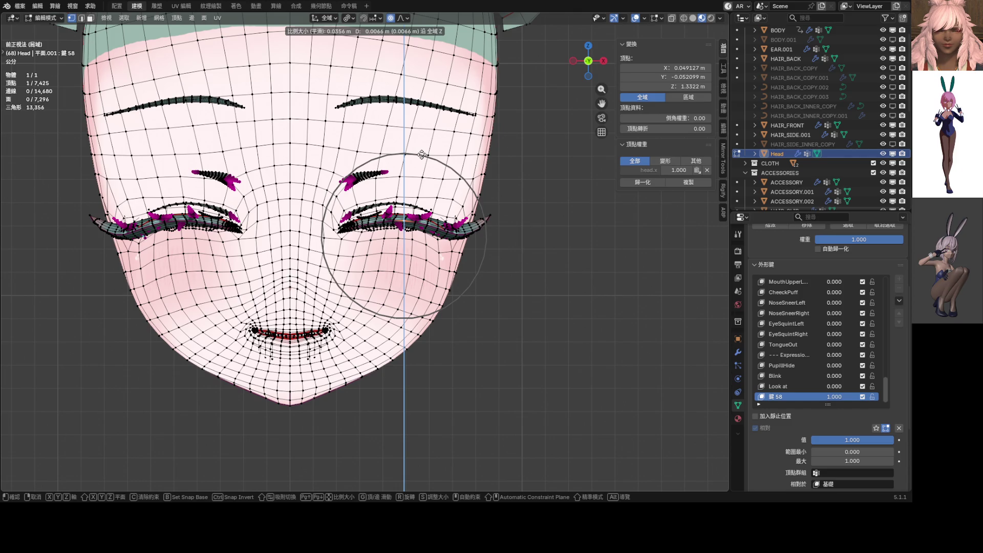
pyautogui.click(422, 155)
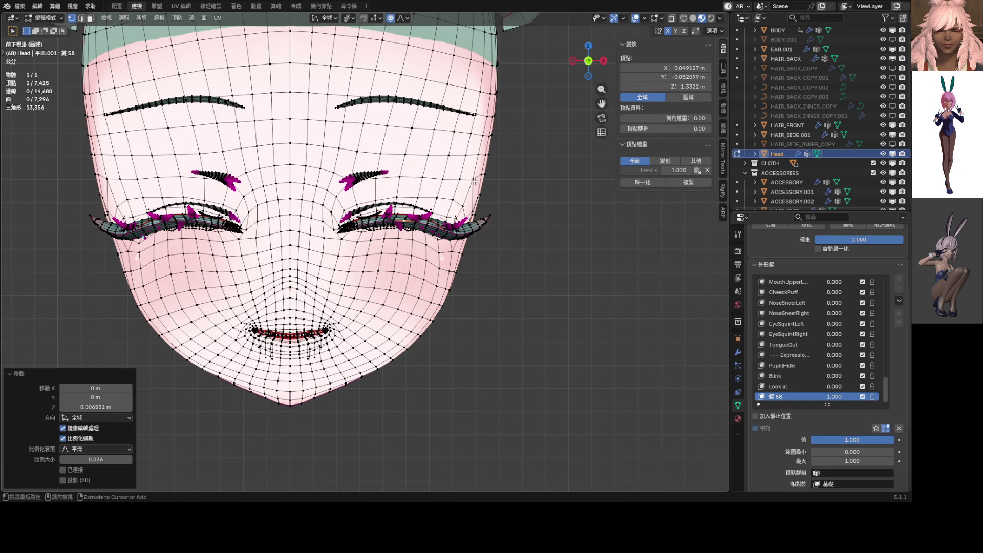
# Return to Object Mode and exit local view to show the full character with hair.
pyautogui.press('Tab')
pyautogui.scroll(-6, 396, 186)
pyautogui.scroll(6, 397, 185)
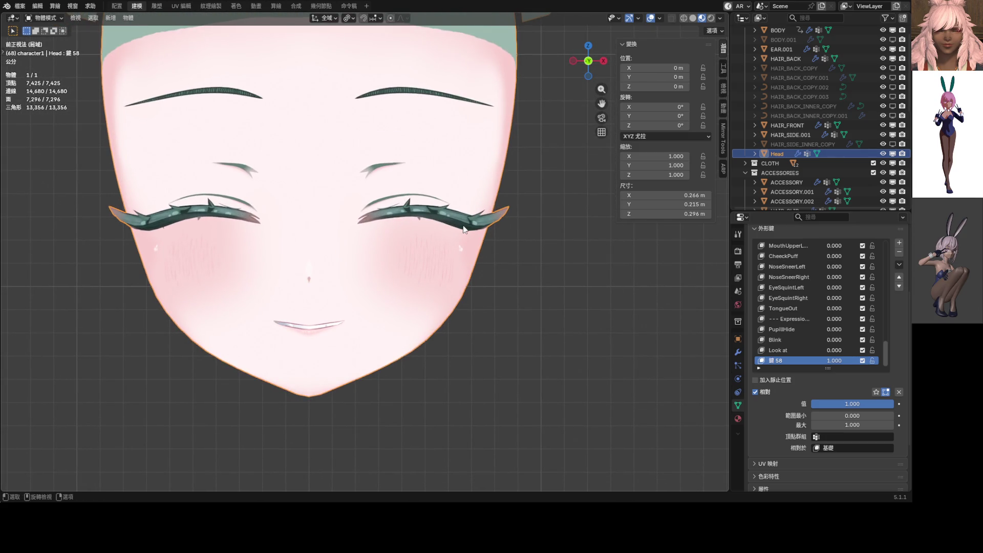
pyautogui.press('KP_Divide')
pyautogui.scroll(4, 414, 200)
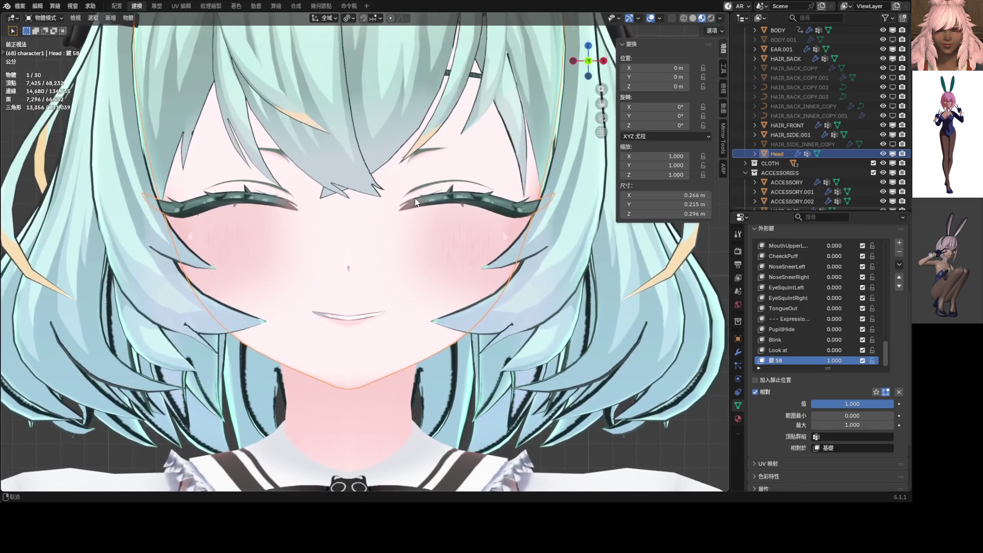
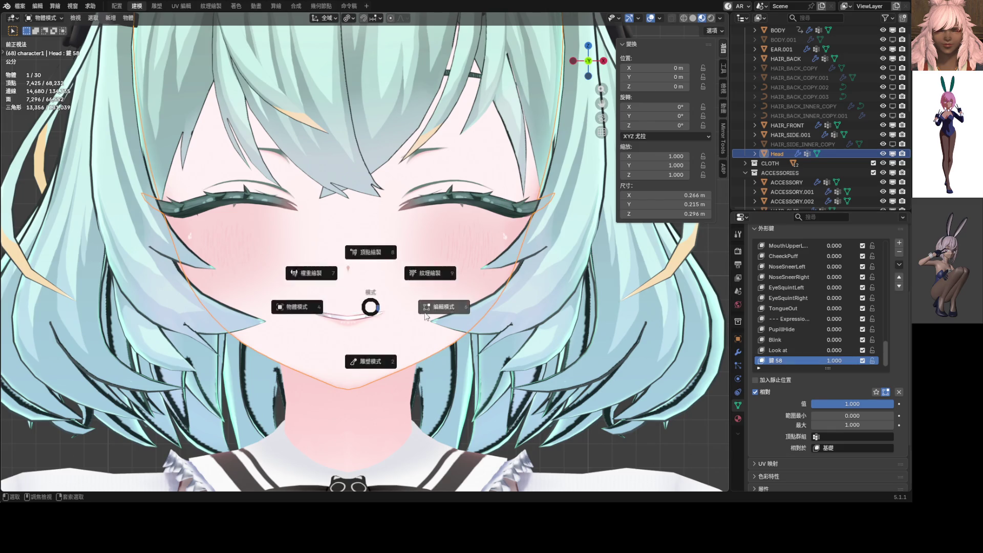
# Enter Edit Mode on the head and set the proportional editing falloff to Smooth.
pyautogui.click(425, 317)
pyautogui.scroll(5, 366, 272)
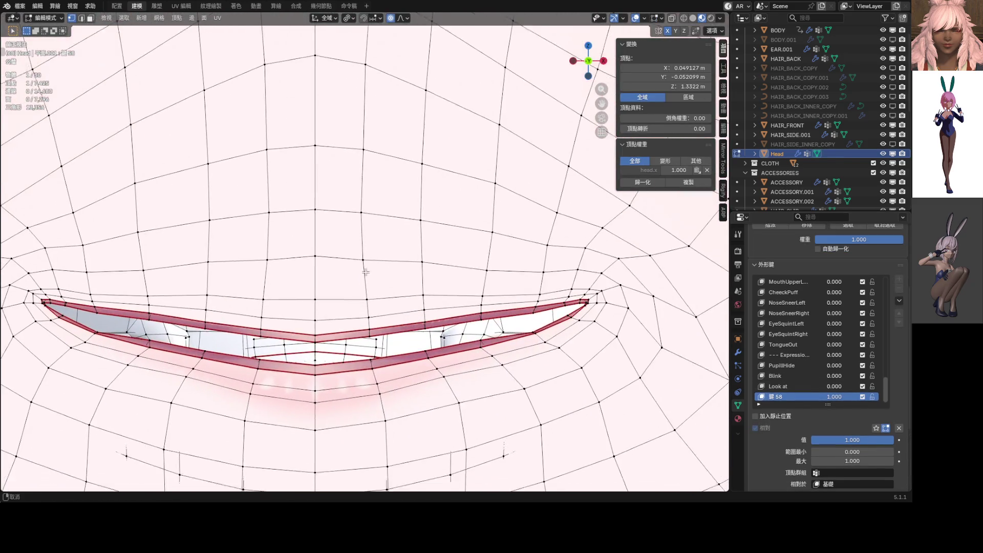
pyautogui.click(403, 18)
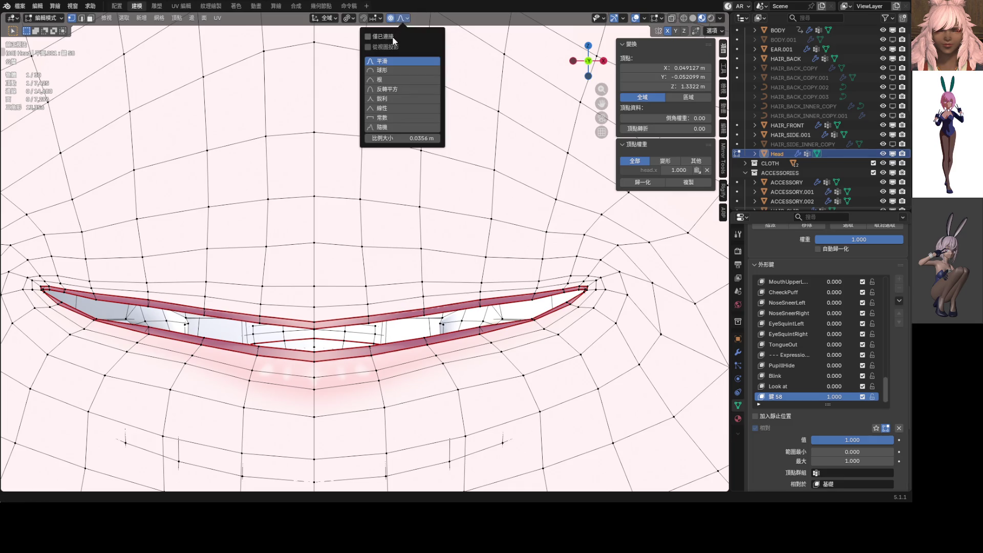
pyautogui.keyDown('shift'); pyautogui.moveTo(371, 205); pyautogui.dragTo(362, 177, button='middle'); pyautogui.keyUp('shift')
# Move the two upper-lip centre vertices vertically with a small proportional size.
pyautogui.click(305, 297)
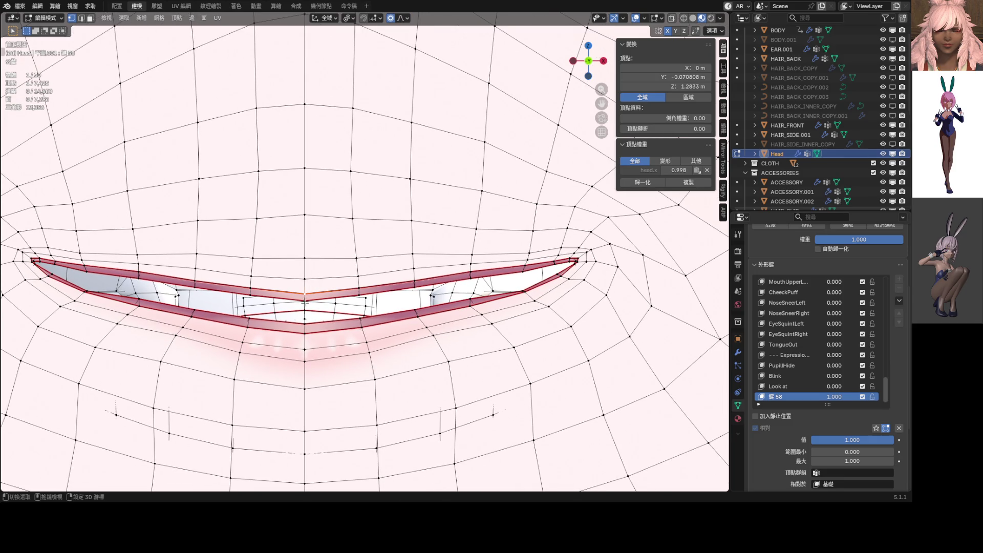
pyautogui.keyDown('shift'); pyautogui.click(305, 301); pyautogui.keyUp('shift')
pyautogui.press('g')
pyautogui.press('z')
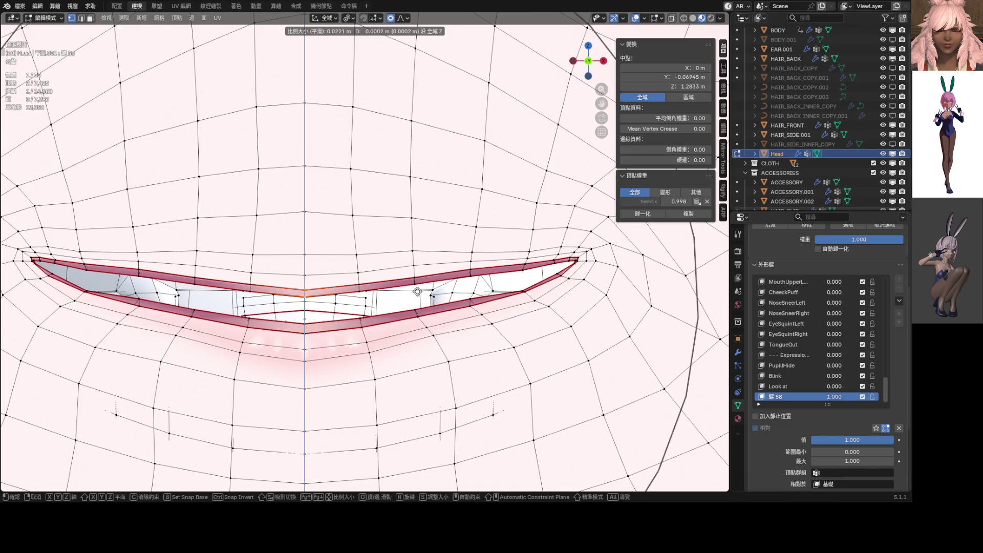
pyautogui.scroll(15, 418, 291)
pyautogui.click(415, 289)
pyautogui.scroll(-8, 405, 286)
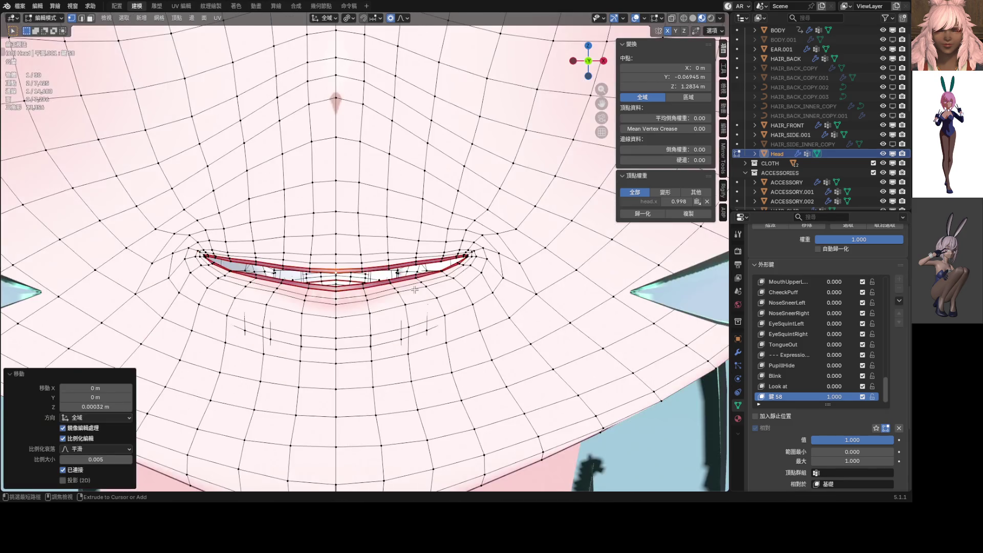
pyautogui.press('Tab')
pyautogui.scroll(8, 389, 278)
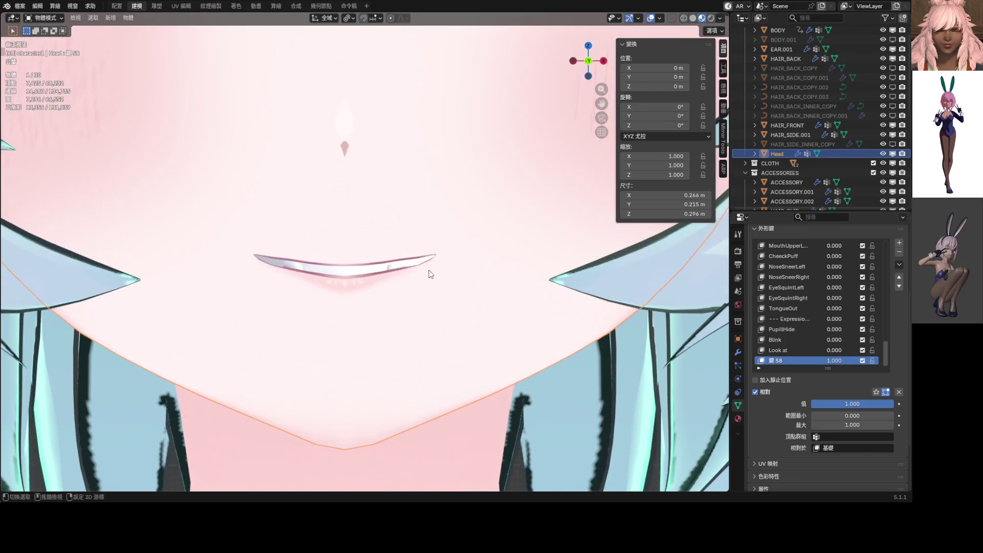
# Shift the right mouth-corner vertex along Z to finish the thin closed smile.
pyautogui.press('Tab')
pyautogui.scroll(5, 420, 277)
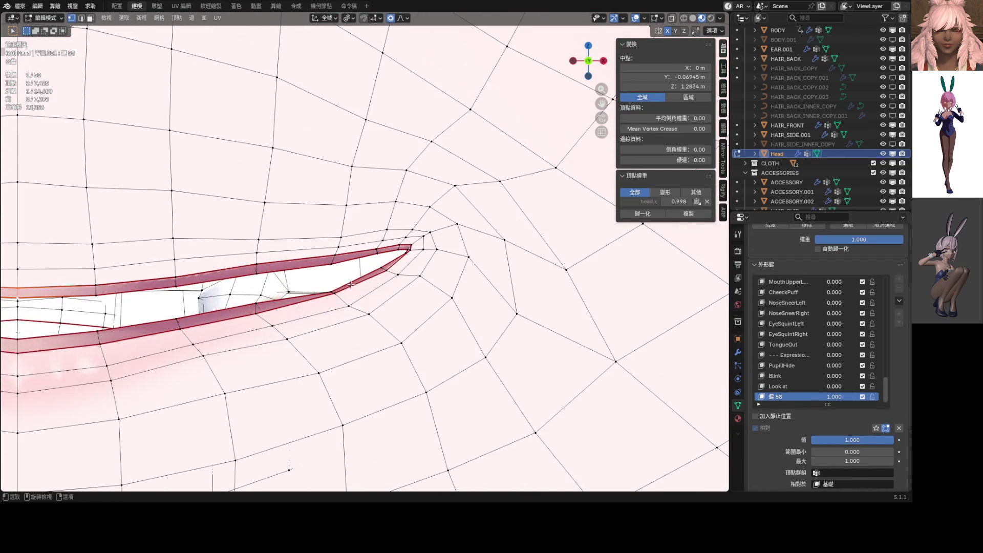
pyautogui.click(331, 293)
pyautogui.press('g')
pyautogui.press('z')
pyautogui.scroll(10, 348, 285)
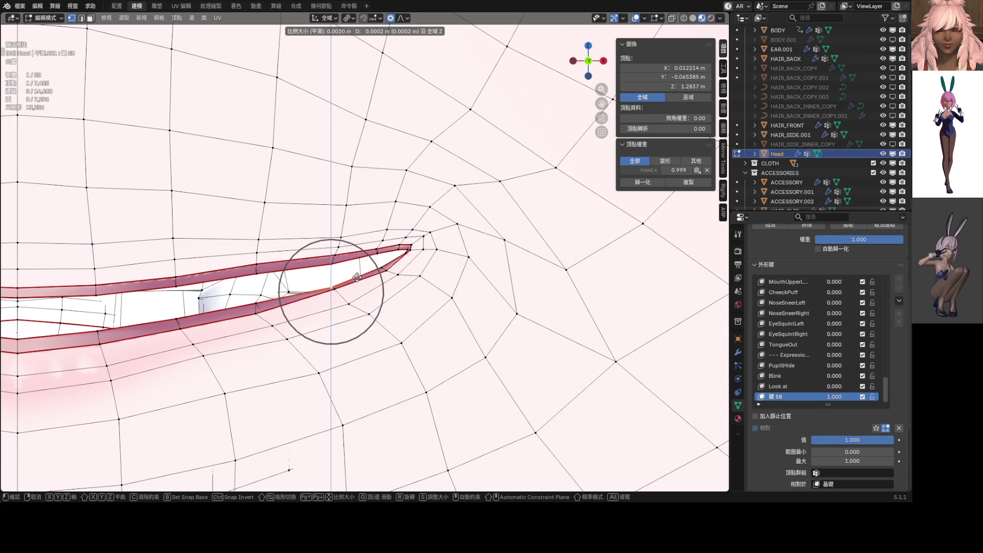
pyautogui.scroll(15, 357, 276)
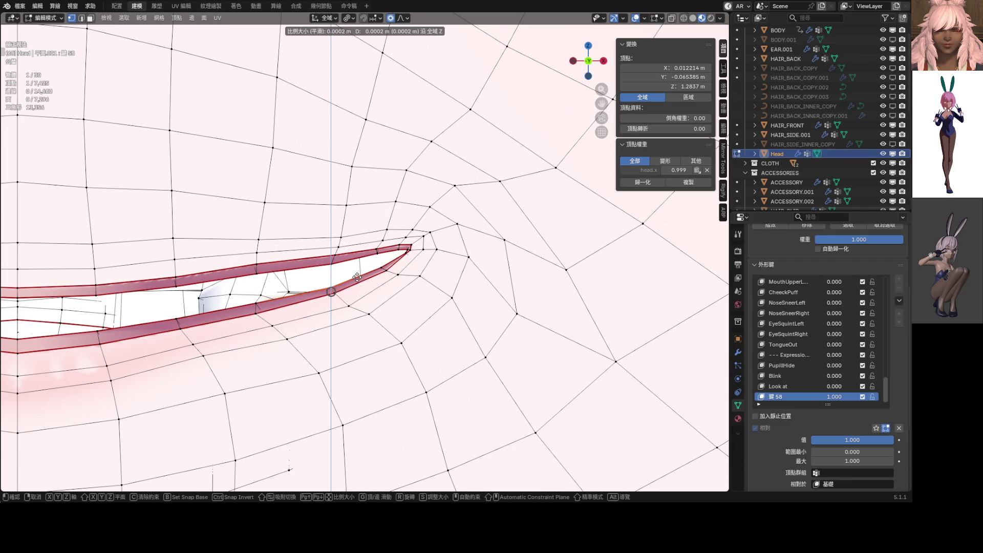
pyautogui.click(357, 277)
pyautogui.scroll(-5, 358, 276)
pyautogui.press('Tab')
pyautogui.scroll(-3, 362, 267)
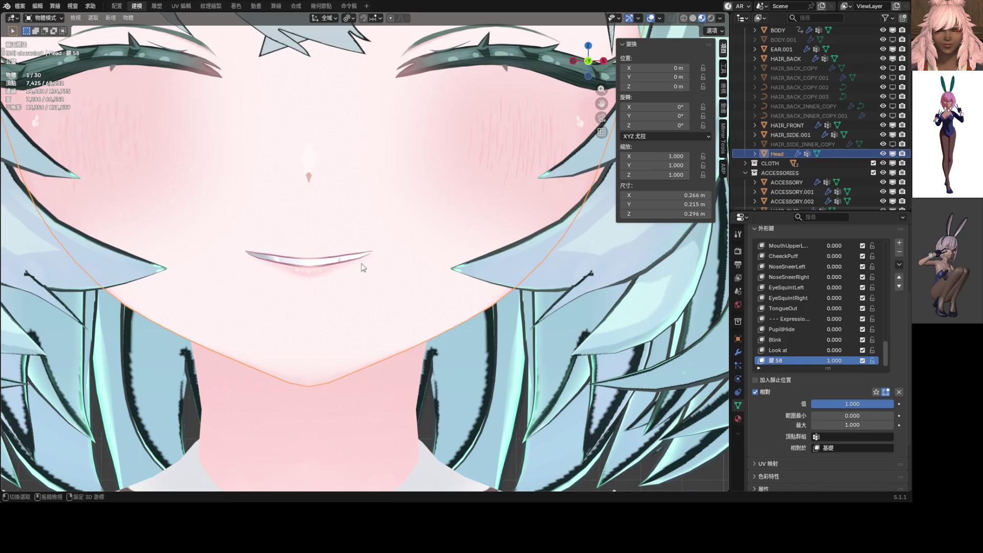
pyautogui.scroll(-6, 361, 266)
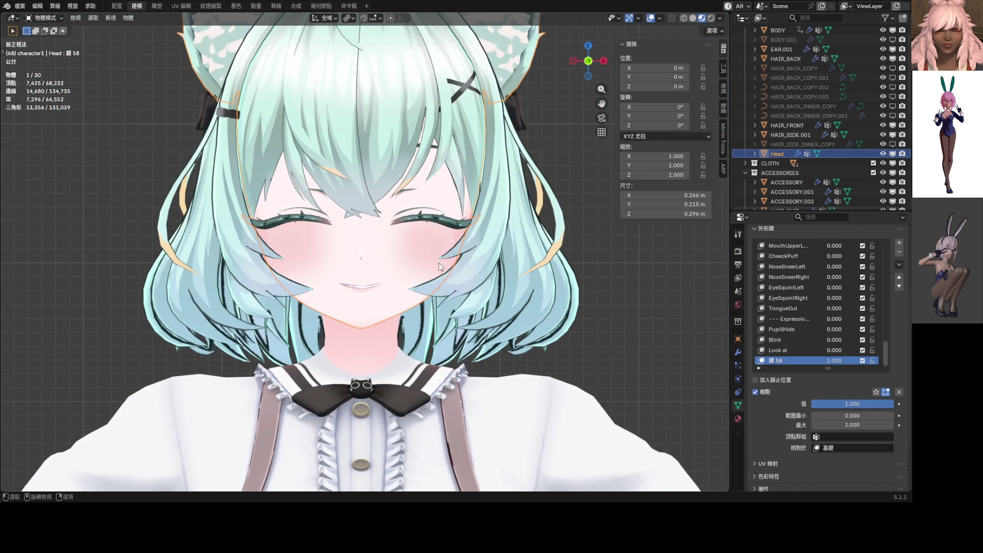
# Rename shape key 鍵 58 to 'Joy'.
pyautogui.scroll(-3, 438, 262)
pyautogui.doubleClick(781, 361)
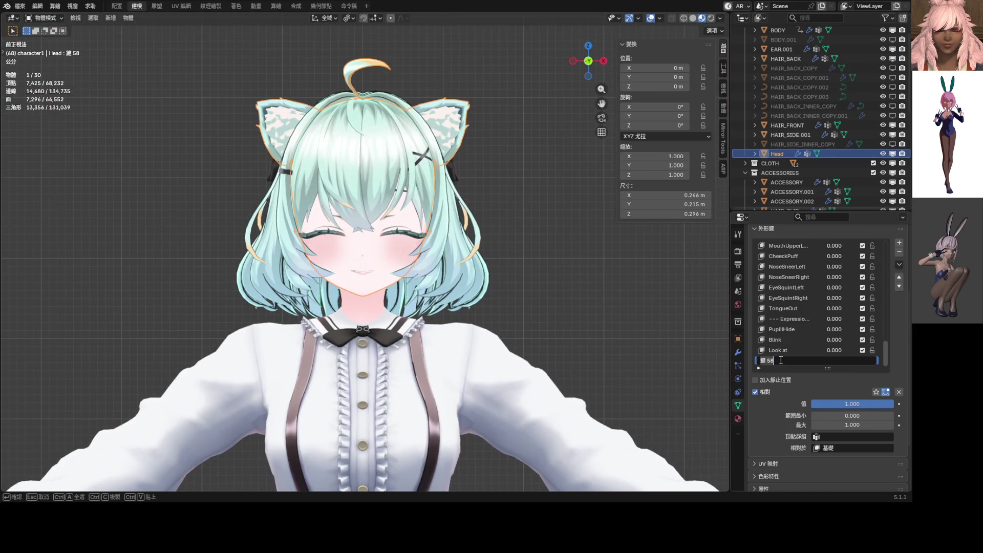
pyautogui.press('BackSpace')
pyautogui.write('Joy')
pyautogui.press('Return')
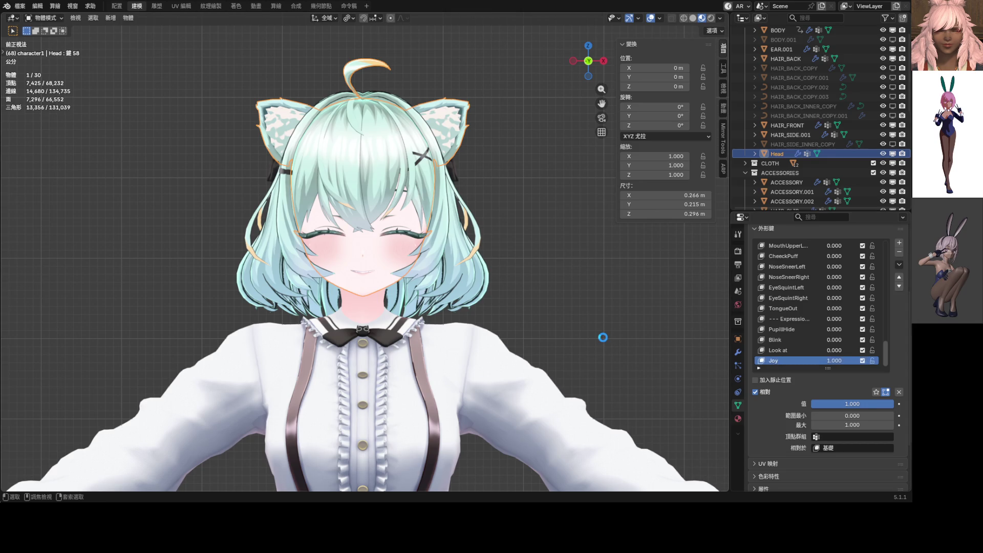
# Save ShapeKey_Practice.blend, deselect everything, and save again.
pyautogui.hotkey('ctrl', 's')
pyautogui.hotkey('alt', 'a')
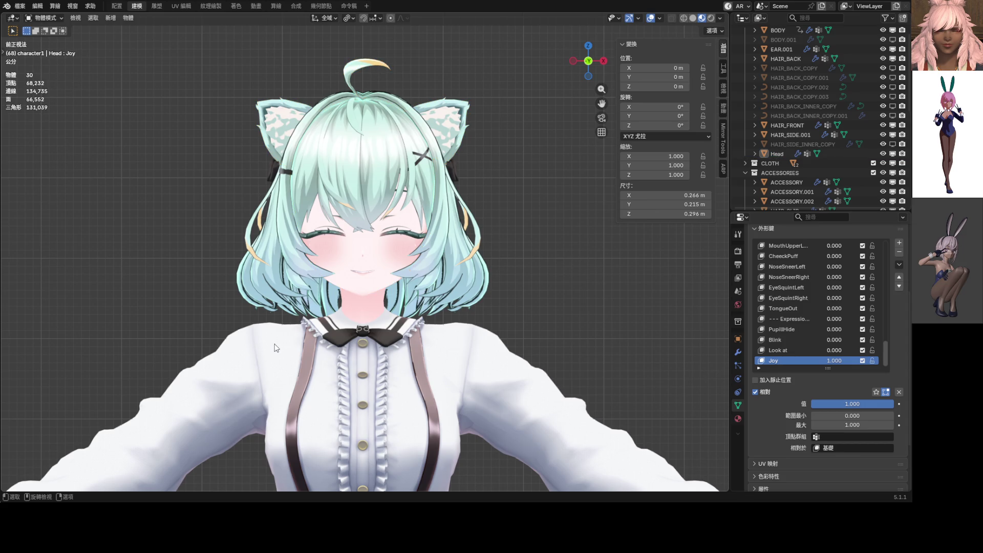
pyautogui.hotkey('ctrl', 's')
# Put the head in Edit Mode and isolate it in local view.
pyautogui.scroll(2, 371, 201)
pyautogui.hotkey('ctrl', 'Tab')
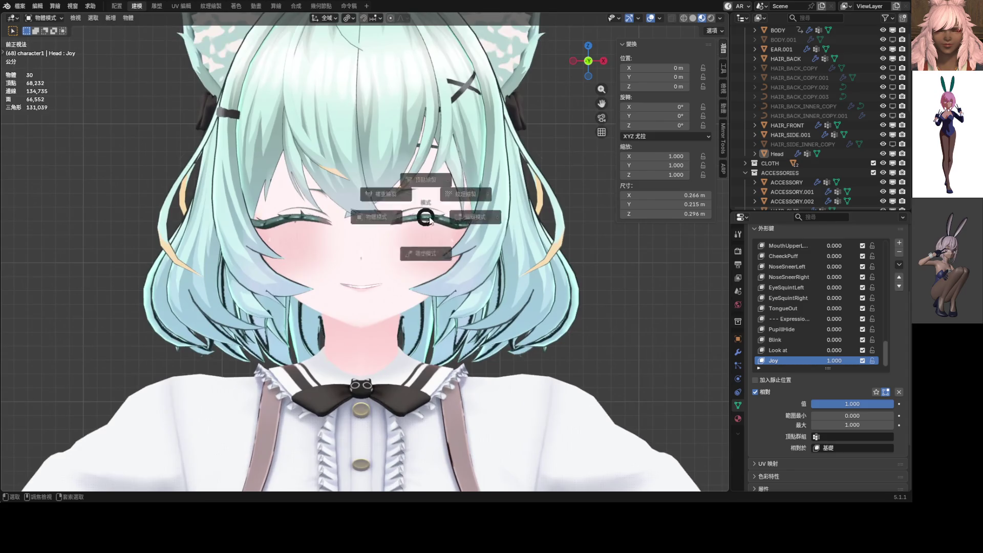
pyautogui.scroll(5, 418, 288)
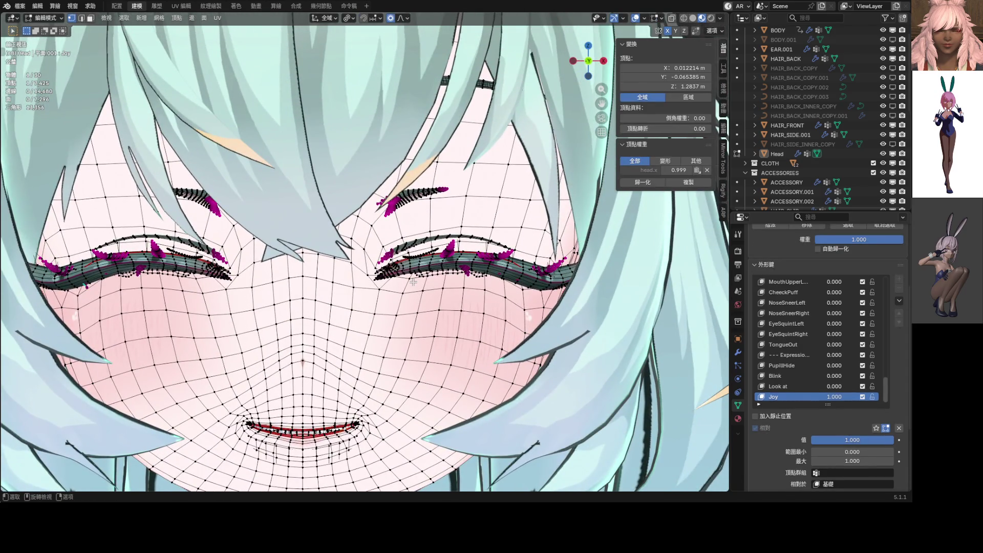
pyautogui.press('KP_Divide')
pyautogui.scroll(5, 342, 204)
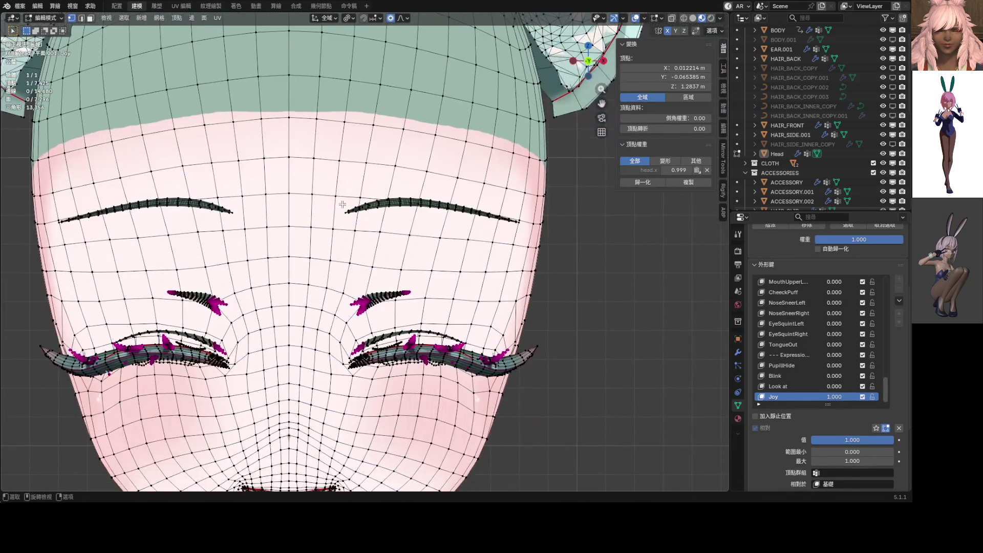
# Lower and flatten the eyebrows along Z with an enlarged proportional radius.
pyautogui.click(344, 215)
pyautogui.press('g')
pyautogui.press('z')
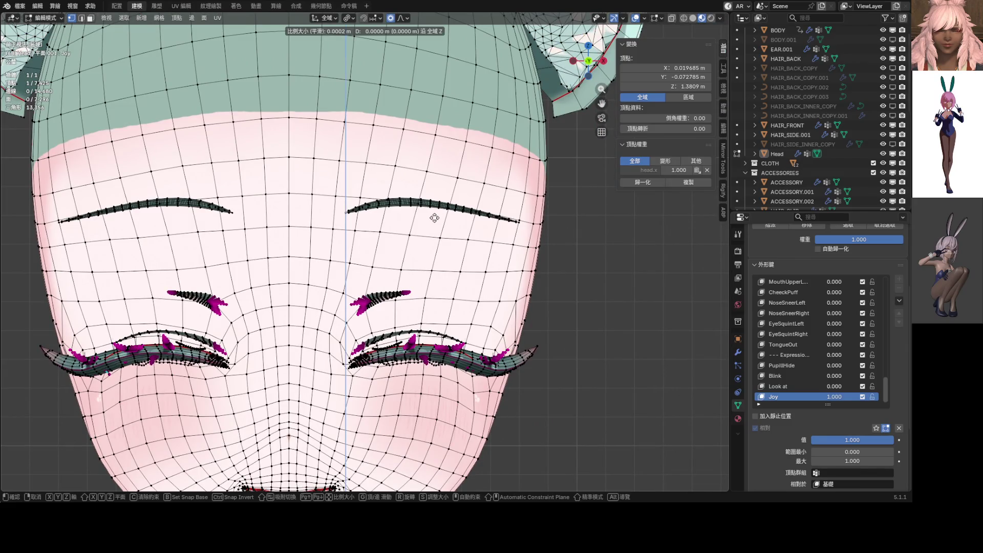
pyautogui.scroll(-15, 434, 220)
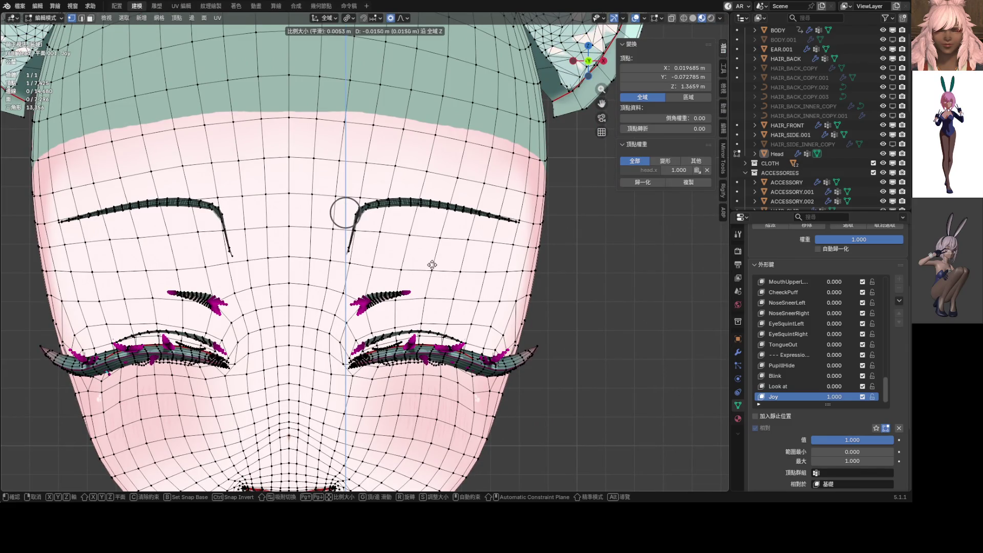
pyautogui.scroll(-16, 430, 277)
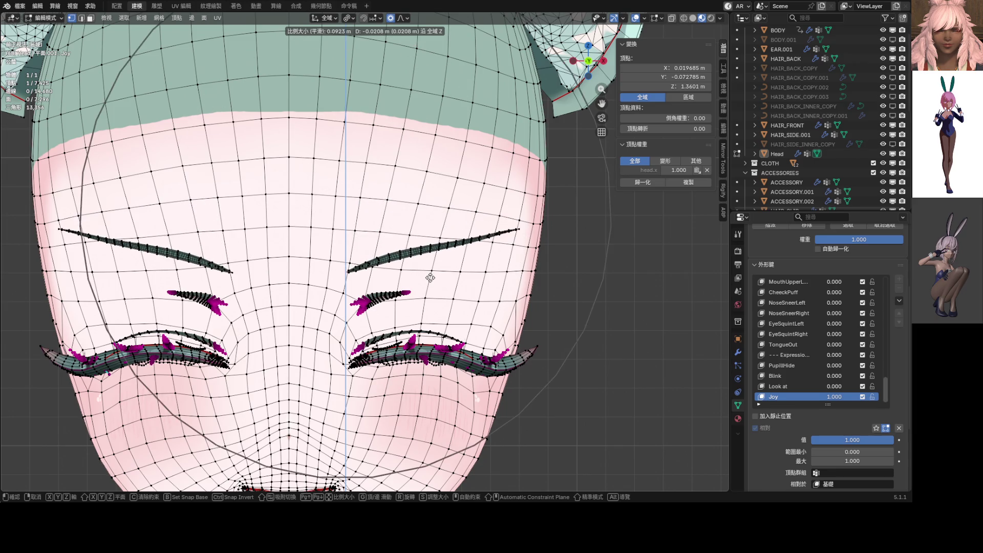
pyautogui.scroll(-1, 429, 282)
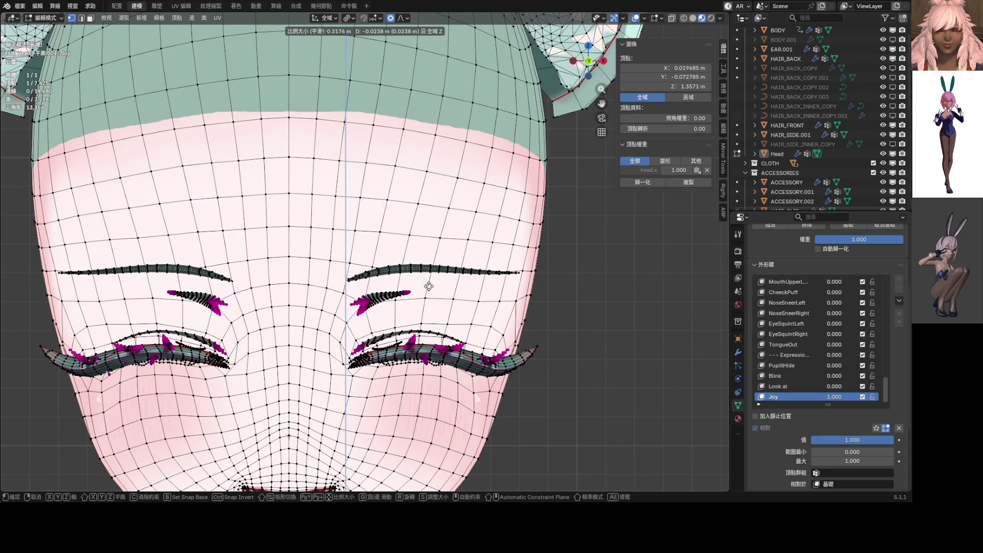
pyautogui.click(429, 287)
pyautogui.scroll(-5, 429, 287)
pyautogui.scroll(3, 421, 227)
# Toggle Joy off and back to full to compare, then move the brow tip vertex.
pyautogui.moveTo(834, 397)
pyautogui.mouseDown()
pyautogui.moveTo(798, 396)
pyautogui.moveTo(833, 396)
pyautogui.mouseUp()
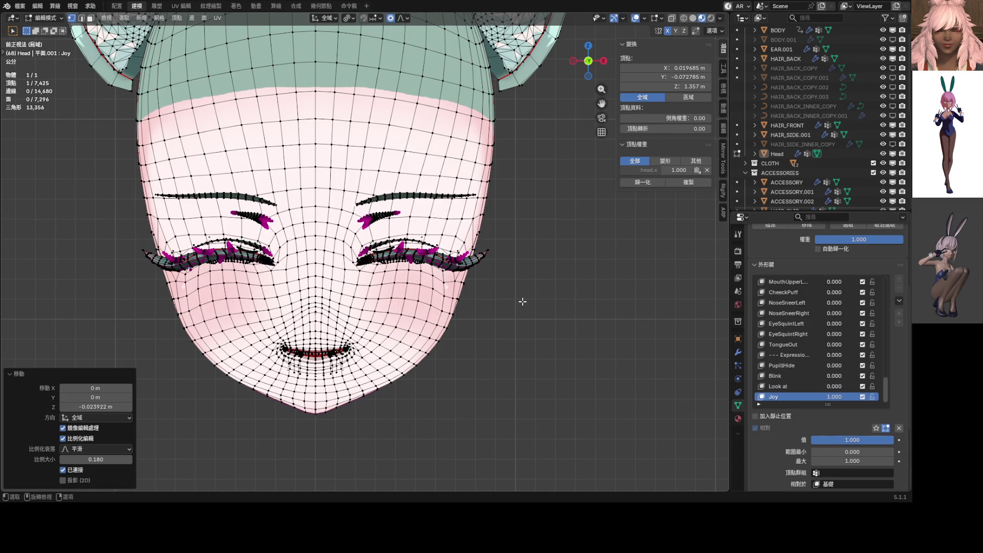
pyautogui.moveTo(520, 355)
pyautogui.mouseDown(button='middle')
pyautogui.moveTo(419, 249)
pyautogui.moveTo(481, 290)
pyautogui.moveTo(414, 289)
pyautogui.moveTo(468, 263)
pyautogui.moveTo(430, 284)
pyautogui.moveTo(329, 263)
pyautogui.moveTo(409, 327)
pyautogui.moveTo(459, 318)
pyautogui.moveTo(454, 294)
pyautogui.moveTo(524, 323)
pyautogui.mouseUp(button='middle')
pyautogui.press('g')
pyautogui.click(481, 292)
# Push the brow tip off the face along Y, then check it in front view with Joy lowered.
pyautogui.press('y')
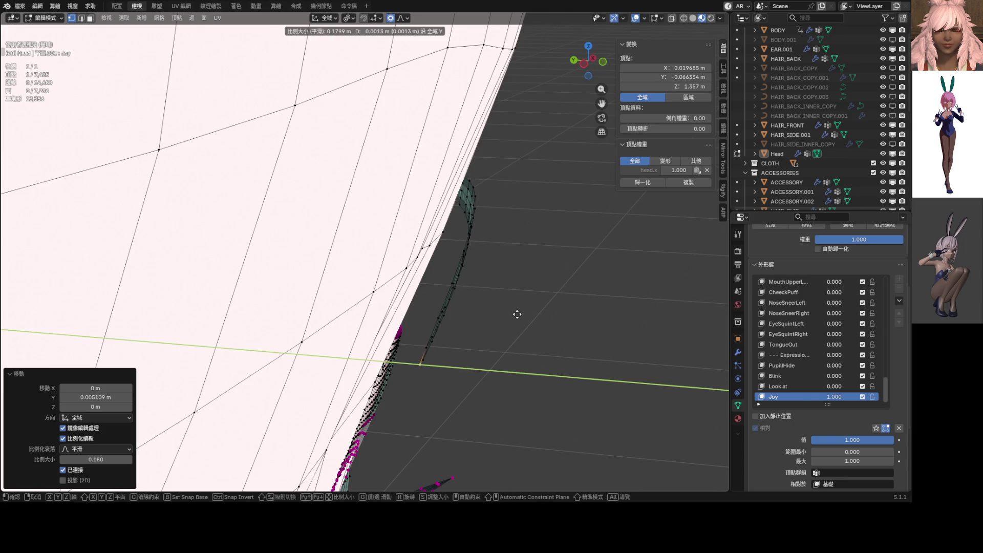
pyautogui.click(486, 311)
pyautogui.moveTo(466, 312)
pyautogui.mouseDown(button='middle')
pyautogui.moveTo(406, 314)
pyautogui.moveTo(355, 333)
pyautogui.moveTo(362, 326)
pyautogui.mouseUp(button='middle')
pyautogui.press('Tab')
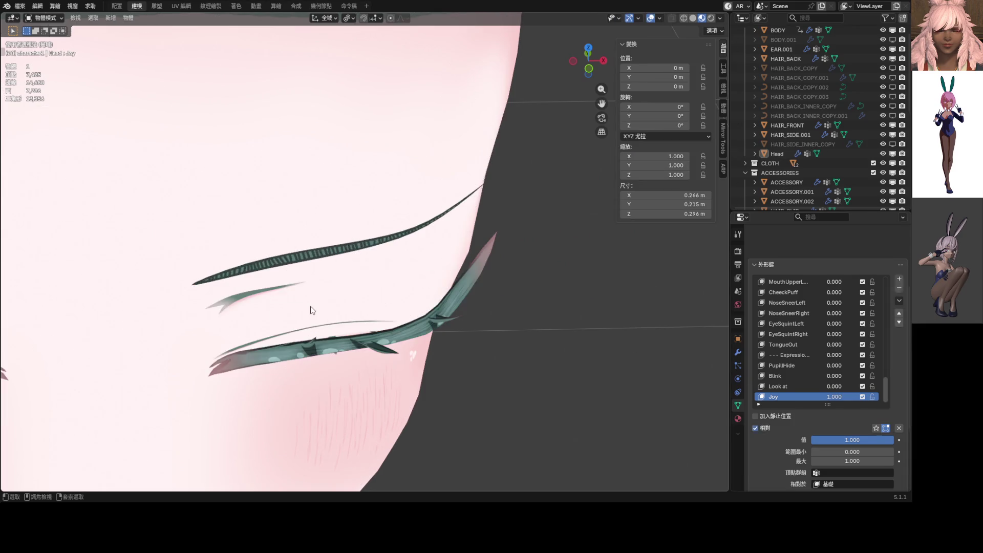
pyautogui.press('KP_1')
pyautogui.moveTo(832, 361); pyautogui.dragTo(804, 361)
pyautogui.scroll(-2, 346, 213)
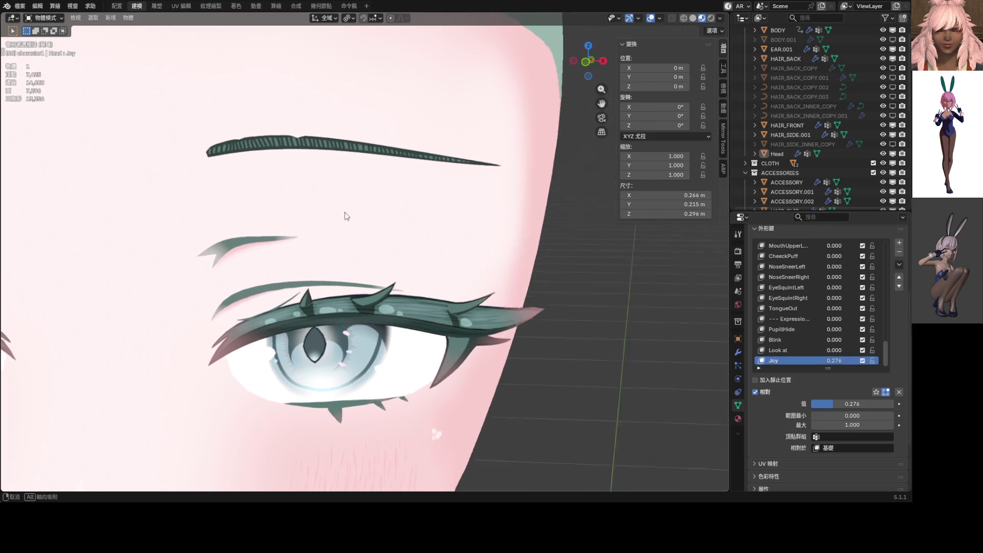
# Push the eye vertices outward along Y and recheck for clipping at reduced Joy strength.
pyautogui.press('Tab')
pyautogui.click(404, 215)
pyautogui.moveTo(405, 215); pyautogui.dragTo(401, 217, button='middle')
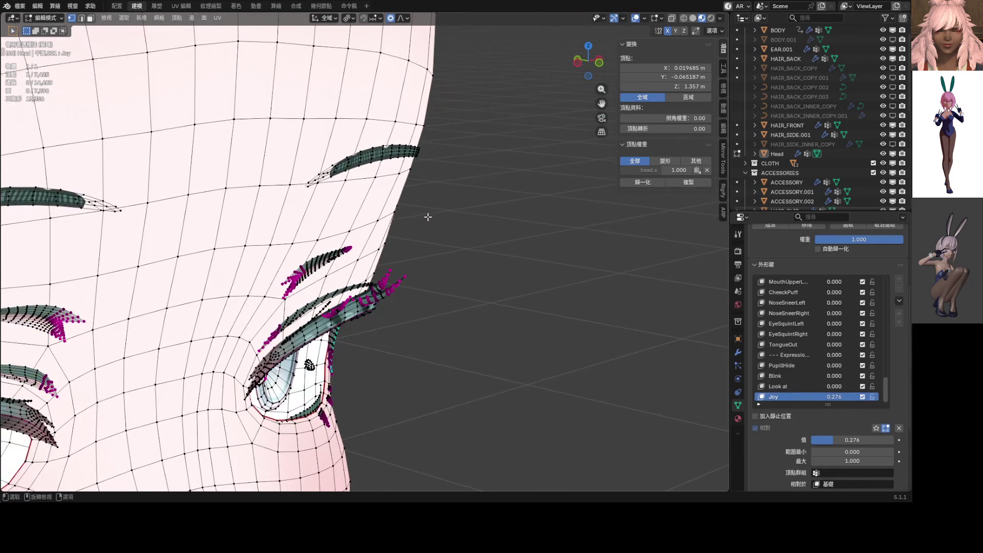
pyautogui.press('g')
pyautogui.press('y')
pyautogui.click(434, 217)
pyautogui.press('KP_1')
pyautogui.moveTo(834, 397)
pyautogui.mouseDown()
pyautogui.moveTo(806, 397)
pyautogui.moveTo(837, 396)
pyautogui.moveTo(827, 384)
pyautogui.mouseUp()
pyautogui.moveTo(507, 287)
pyautogui.mouseDown(button='middle')
pyautogui.moveTo(570, 285)
pyautogui.moveTo(593, 269)
pyautogui.mouseUp(button='middle')
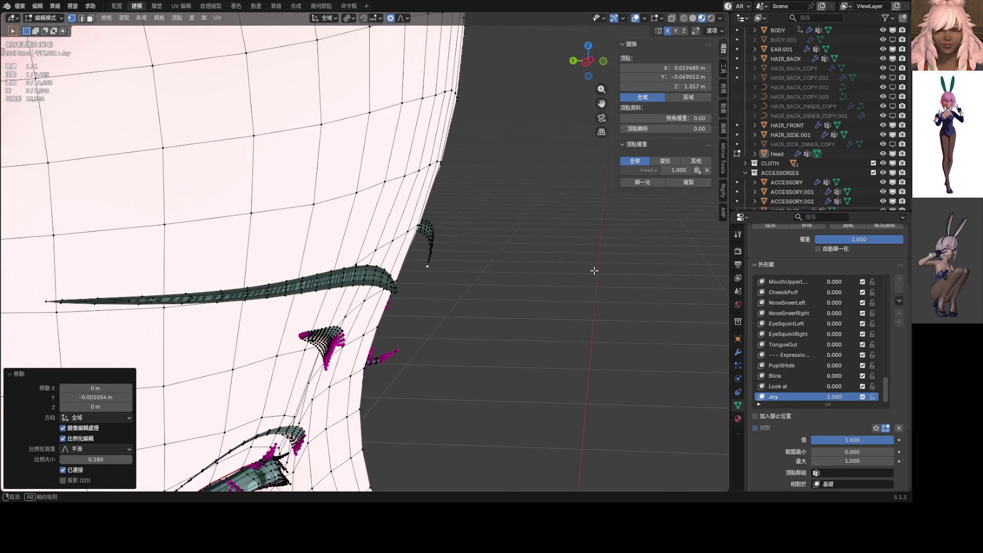
# Readjust the eye vertices along Y with a smaller falloff, checking at Joy 0.235.
pyautogui.press('g')
pyautogui.press('y')
pyautogui.scroll(12, 555, 283)
pyautogui.click(553, 284)
pyautogui.moveTo(563, 315); pyautogui.dragTo(568, 340, button='middle')
pyautogui.moveTo(834, 397); pyautogui.dragTo(799, 397)
pyautogui.moveTo(489, 243); pyautogui.dragTo(503, 247, button='middle')
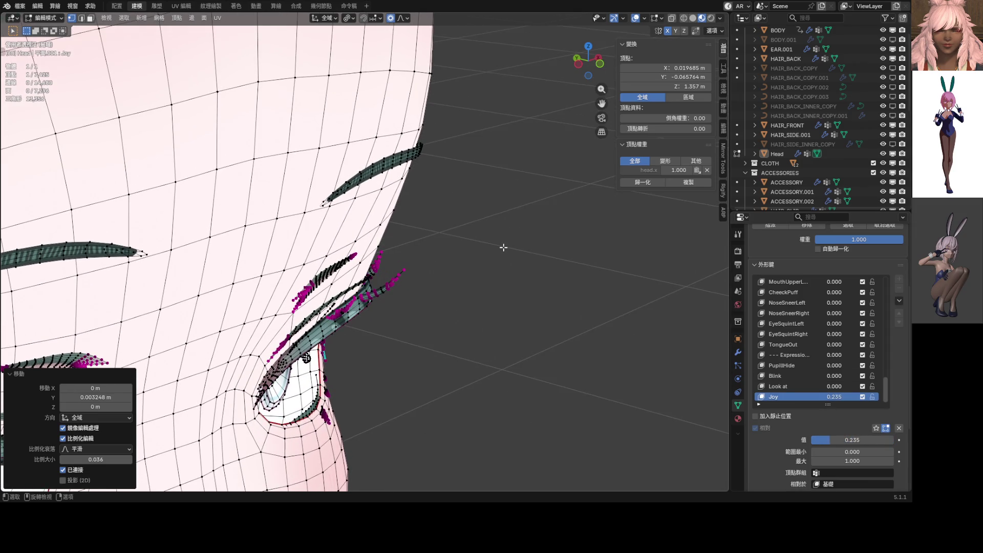
# Nudge the eye vertices slightly along Y and check them at Joy 0.092.
pyautogui.press('g')
pyautogui.press('y')
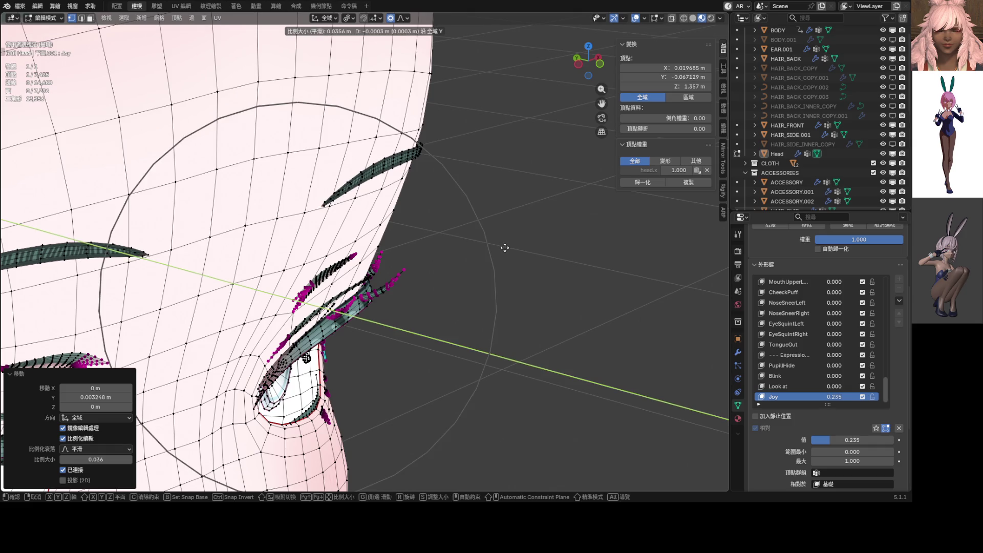
pyautogui.click(503, 248)
pyautogui.moveTo(503, 248)
pyautogui.mouseDown(button='middle')
pyautogui.moveTo(539, 253)
pyautogui.moveTo(517, 245)
pyautogui.mouseUp(button='middle')
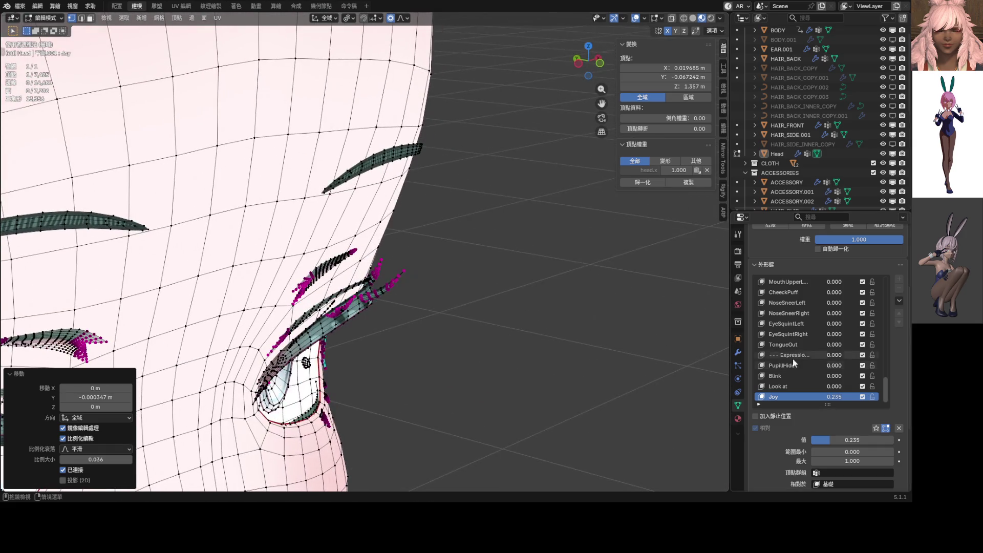
pyautogui.moveTo(834, 397)
pyautogui.mouseDown()
pyautogui.moveTo(813, 397)
pyautogui.moveTo(858, 396)
pyautogui.mouseUp()
# Zoom in on the eyebrow and select its edge loop and a short cross loop.
pyautogui.moveTo(512, 256)
pyautogui.mouseDown(button='middle')
pyautogui.moveTo(403, 239)
pyautogui.moveTo(389, 220)
pyautogui.moveTo(353, 210)
pyautogui.moveTo(324, 229)
pyautogui.mouseUp(button='middle')
pyautogui.keyDown('alt'); pyautogui.click(378, 200); pyautogui.keyUp('alt')
pyautogui.keyDown('alt'); pyautogui.click(370, 194); pyautogui.keyUp('alt')
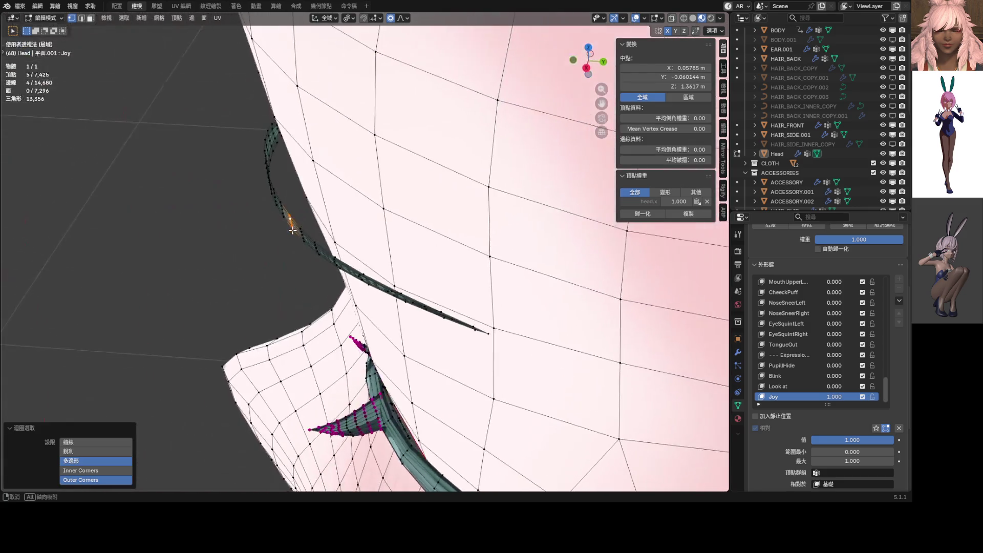
# Move the eyebrow loop off the face along Y and check it at reduced Joy strength.
pyautogui.press('g')
pyautogui.press('y')
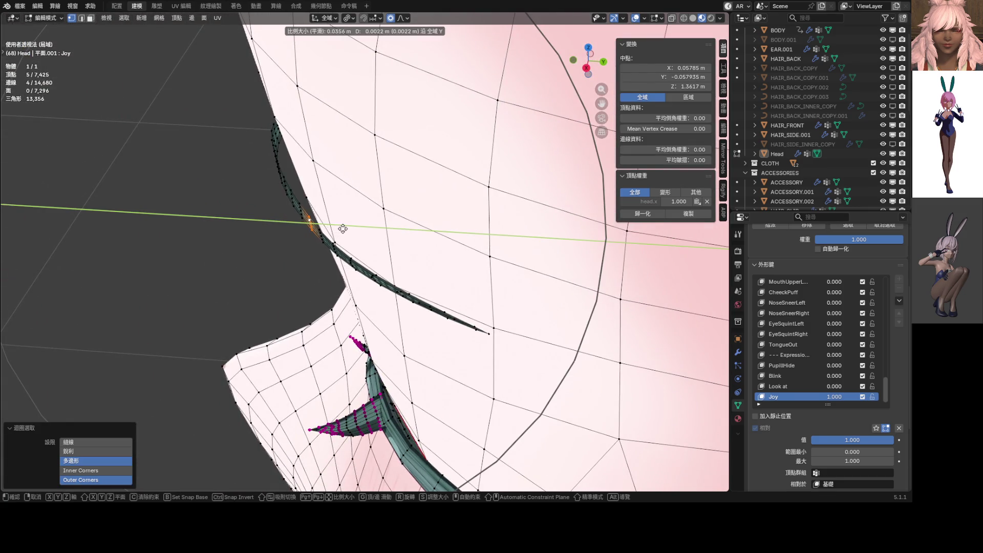
pyautogui.scroll(-2, 344, 228)
pyautogui.click(344, 227)
pyautogui.moveTo(345, 227)
pyautogui.mouseDown(button='middle')
pyautogui.moveTo(377, 221)
pyautogui.moveTo(403, 242)
pyautogui.moveTo(522, 164)
pyautogui.moveTo(573, 265)
pyautogui.mouseUp(button='middle')
pyautogui.moveTo(834, 397)
pyautogui.mouseDown()
pyautogui.moveTo(791, 398)
pyautogui.moveTo(886, 397)
pyautogui.mouseUp()
pyautogui.keyDown('shift'); pyautogui.moveTo(489, 315); pyautogui.dragTo(516, 288, button='middle'); pyautogui.keyUp('shift')
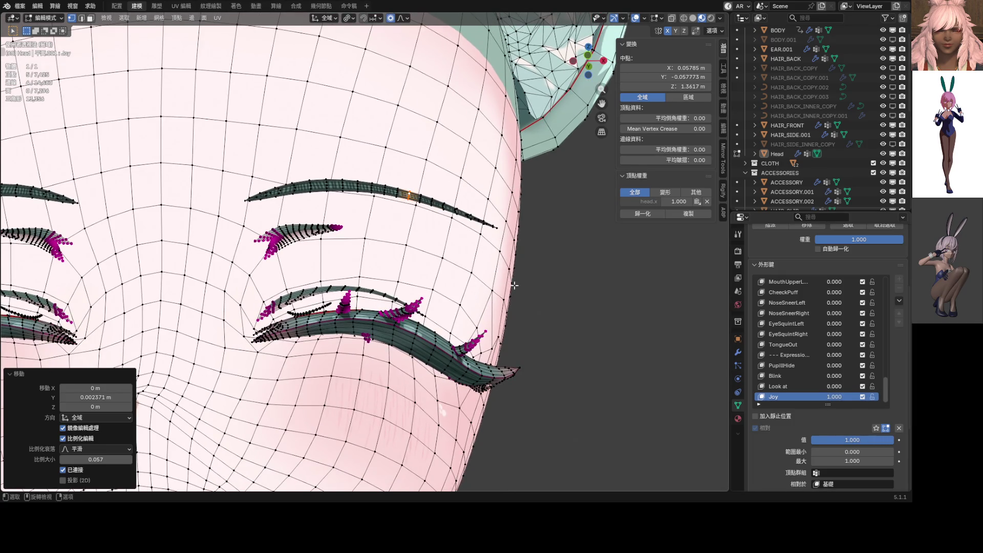
pyautogui.press('KP_1')
# In Object Mode, compare Joy at 0.204, then set it to full strength 1.000.
pyautogui.hotkey('ctrl', 'Tab')
pyautogui.click(457, 293)
pyautogui.scroll(3, 347, 269)
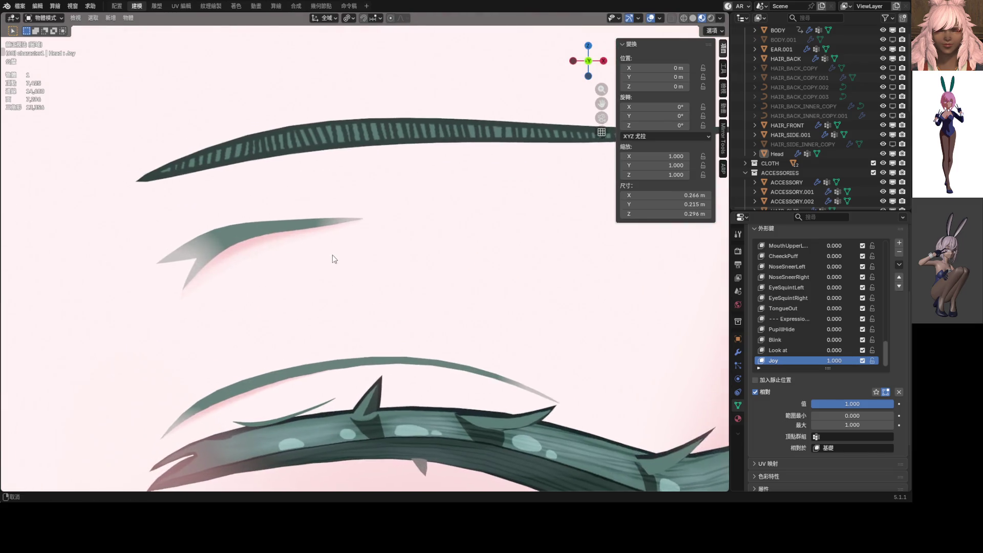
pyautogui.scroll(4, 333, 259)
pyautogui.moveTo(818, 360)
pyautogui.mouseDown()
pyautogui.moveTo(691, 360)
pyautogui.moveTo(814, 360)
pyautogui.moveTo(717, 360)
pyautogui.moveTo(746, 360)
pyautogui.mouseUp()
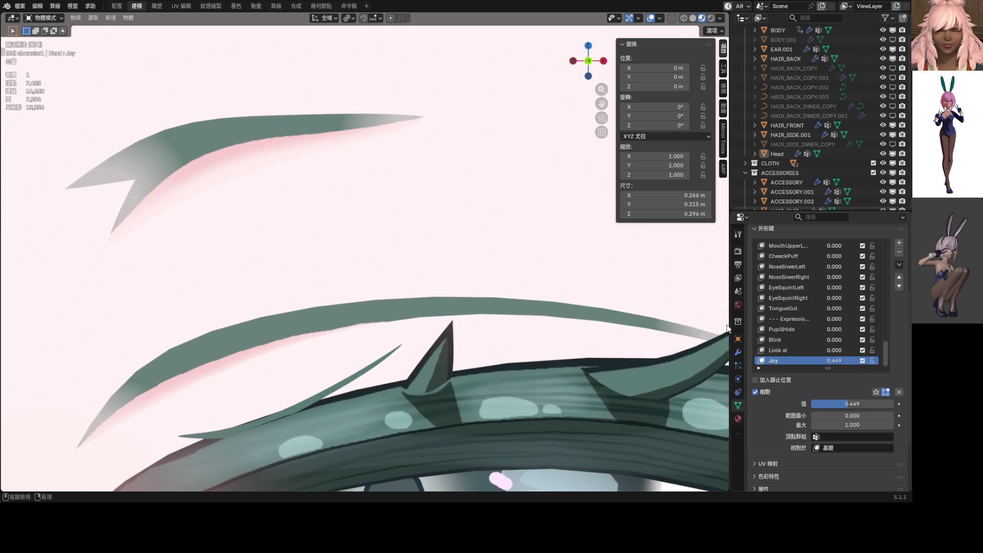
pyautogui.scroll(-5, 482, 256)
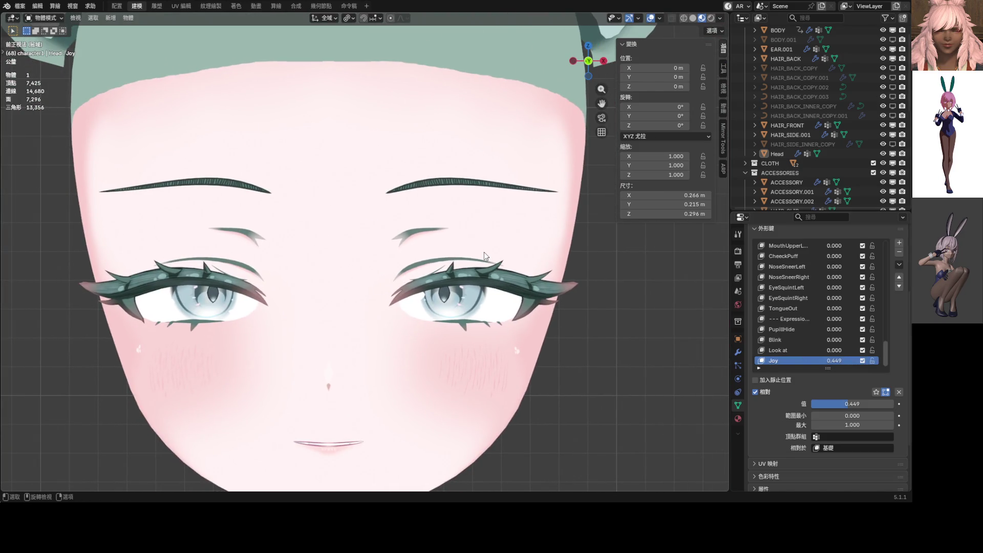
pyautogui.scroll(-3, 484, 252)
pyautogui.moveTo(835, 361); pyautogui.dragTo(875, 361)
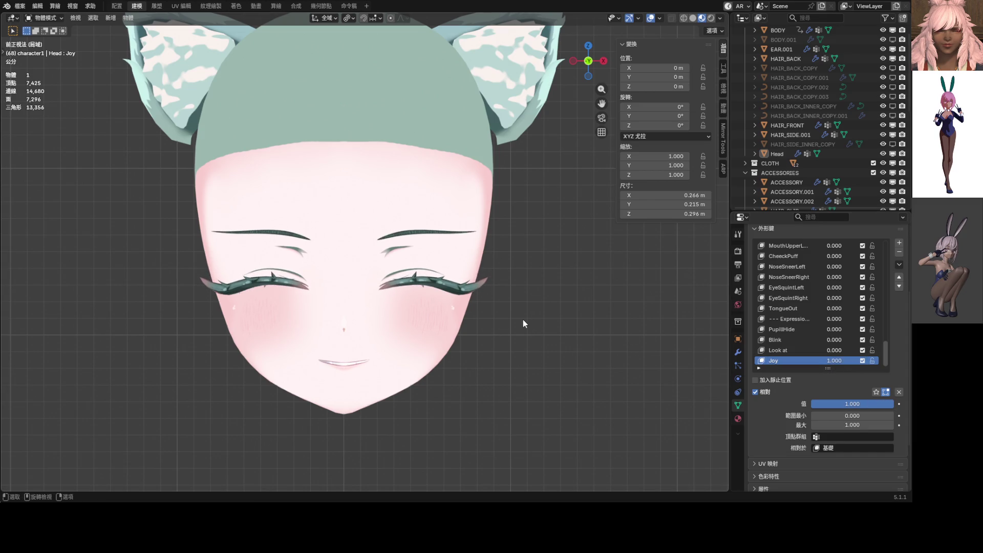
# Exit local view to show the whole character and zoom toward the mouth.
pyautogui.press('KP_Divide')
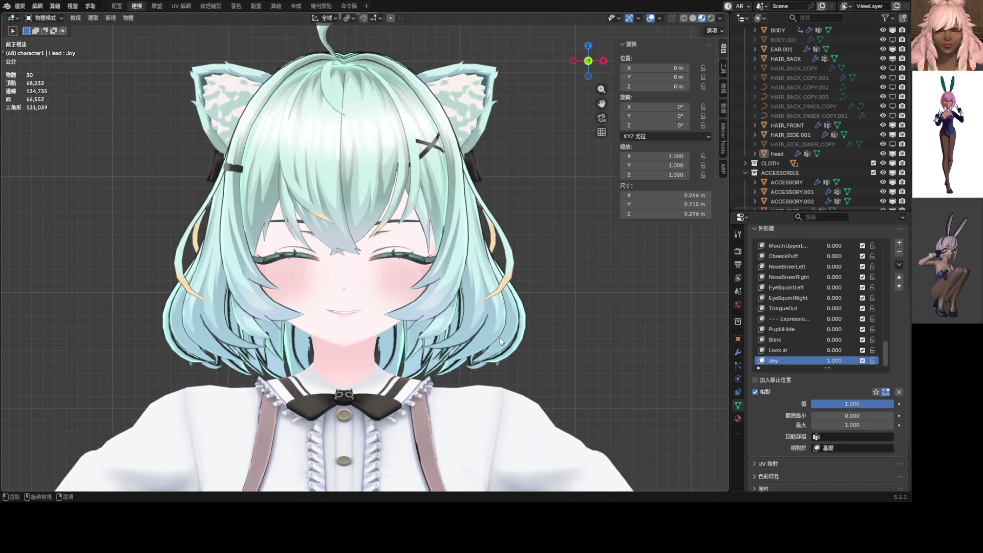
pyautogui.scroll(10, 379, 302)
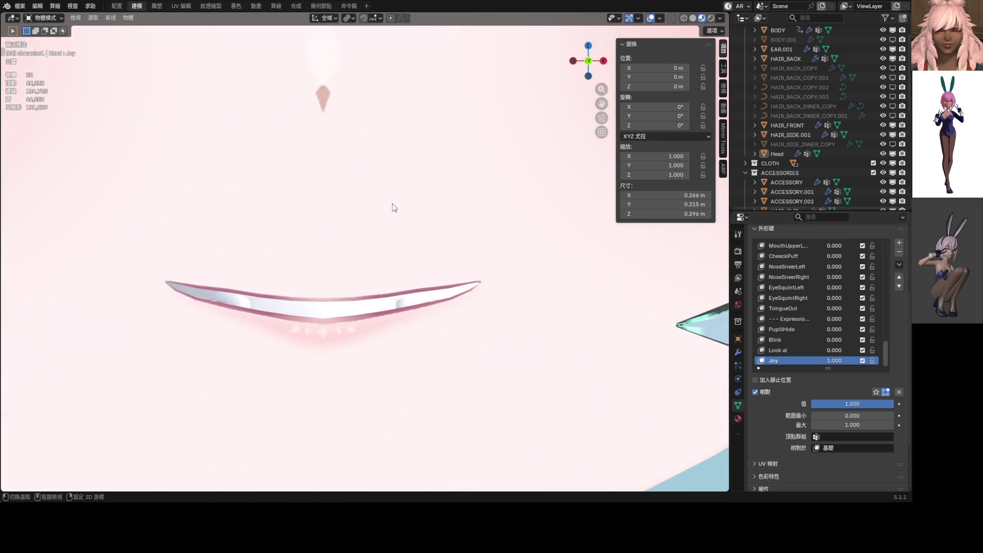
pyautogui.scroll(1, 392, 215)
pyautogui.hotkey('ctrl', 'Tab')
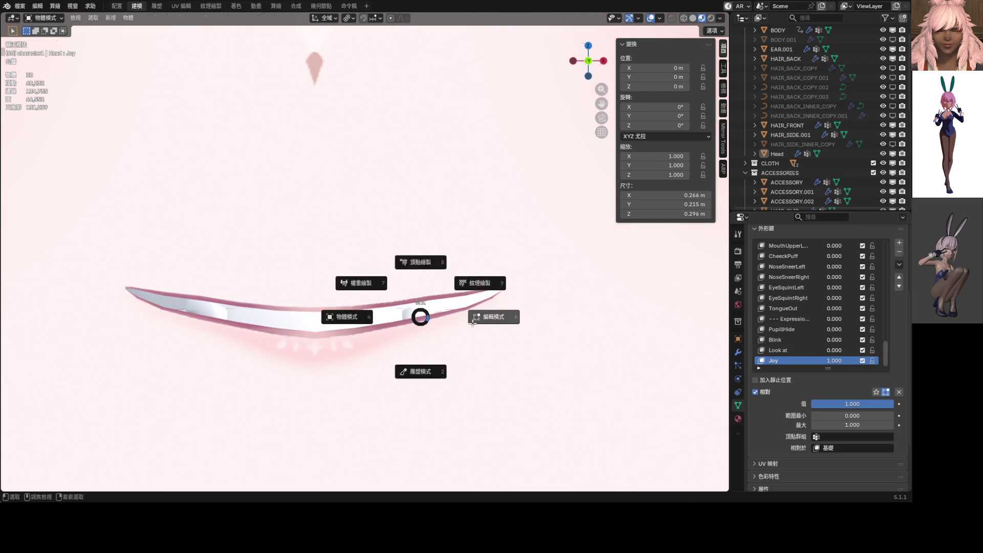
# In Edit Mode, nudge an upper-lip vertex vertically with proportional editing.
pyautogui.click(472, 321)
pyautogui.scroll(3, 420, 307)
pyautogui.click(493, 302)
pyautogui.press('g')
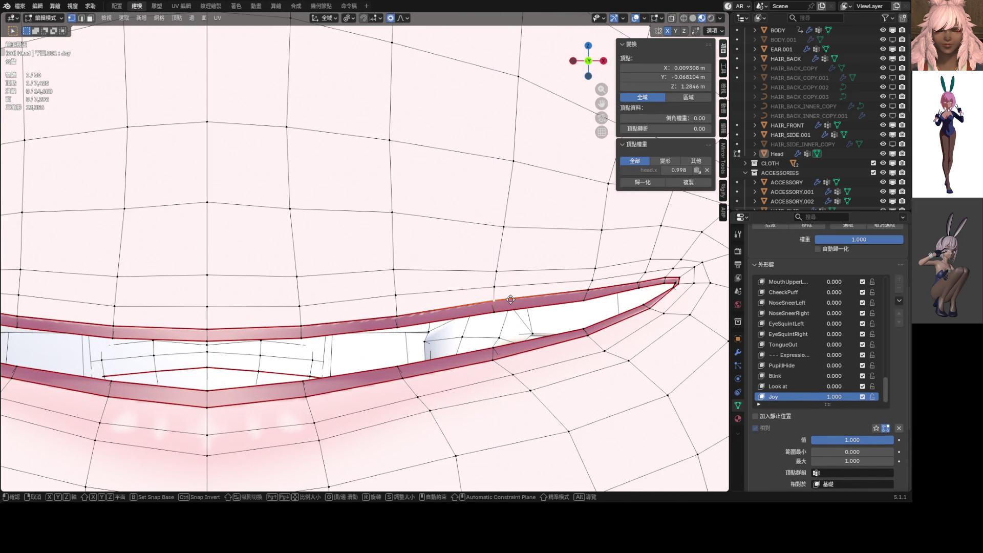
pyautogui.press('z')
pyautogui.scroll(5, 511, 301)
pyautogui.scroll(7, 511, 303)
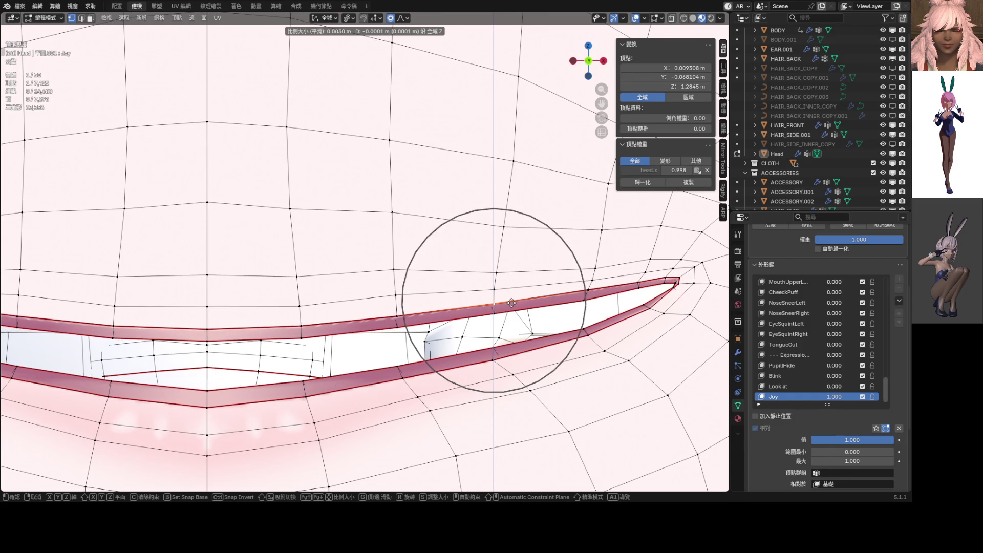
pyautogui.click(511, 302)
# Raise the lip vertex pair along Z and lower an upper-lip edge slightly.
pyautogui.keyDown('shift'); pyautogui.click(497, 275); pyautogui.keyUp('shift')
pyautogui.press('g')
pyautogui.press('z')
pyautogui.scroll(19, 498, 286)
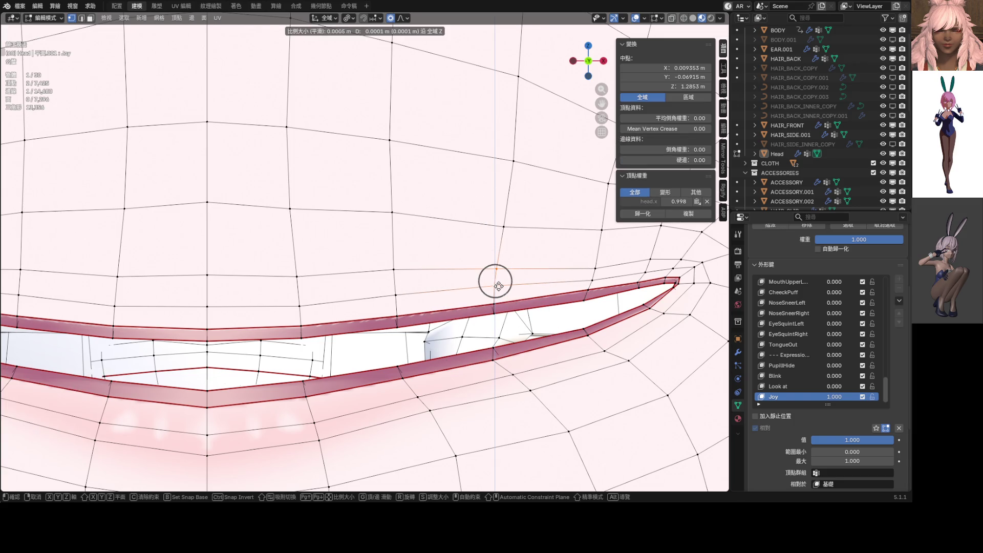
pyautogui.click(498, 286)
pyautogui.click(398, 292)
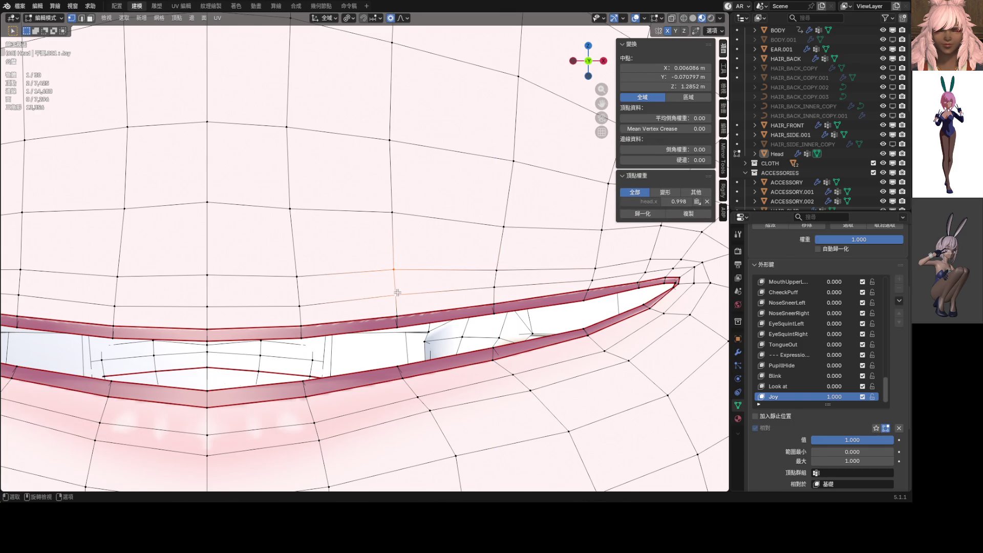
pyautogui.press('g')
pyautogui.press('z')
pyautogui.click(409, 300)
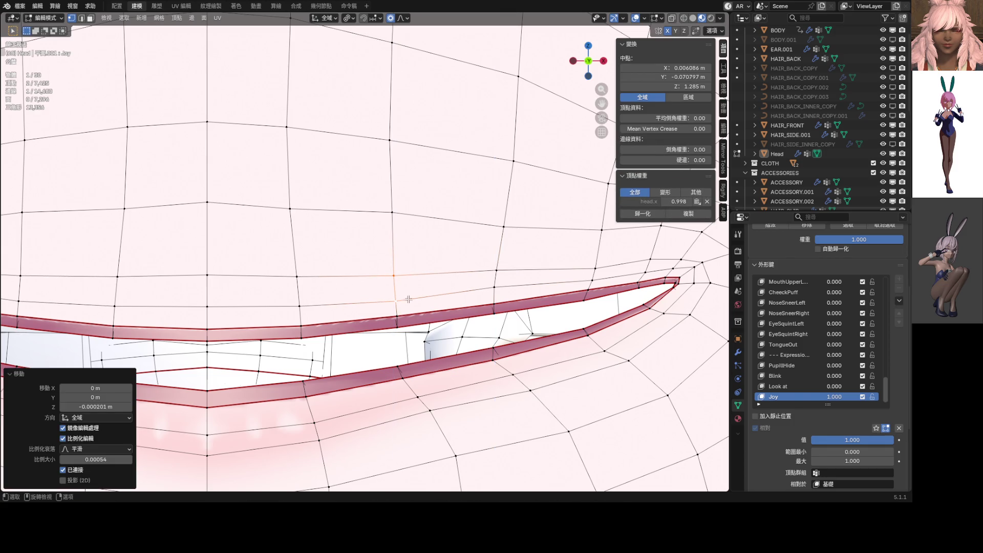
# Move a single lip vertex slightly down along Z, cancelling an unwanted extra move.
pyautogui.click(497, 289)
pyautogui.press('g')
pyautogui.press('z')
pyautogui.click(498, 295)
pyautogui.press('g')
pyautogui.rightClick(496, 271)
# Nudge the upper-lip centre vertex 0.000062 m along Z from a front-on view.
pyautogui.moveTo(454, 288); pyautogui.dragTo(516, 290, button='middle')
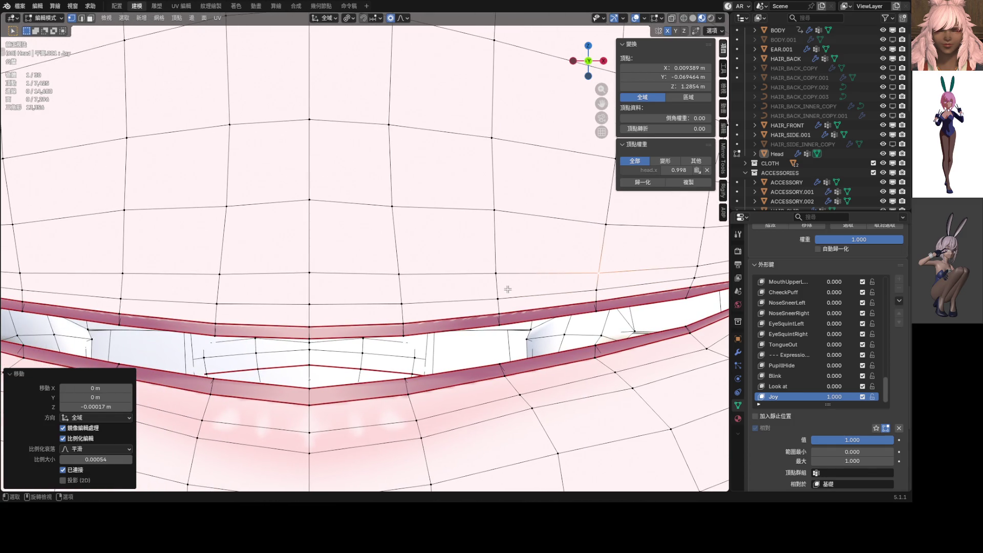
pyautogui.click(310, 337)
pyautogui.press('g')
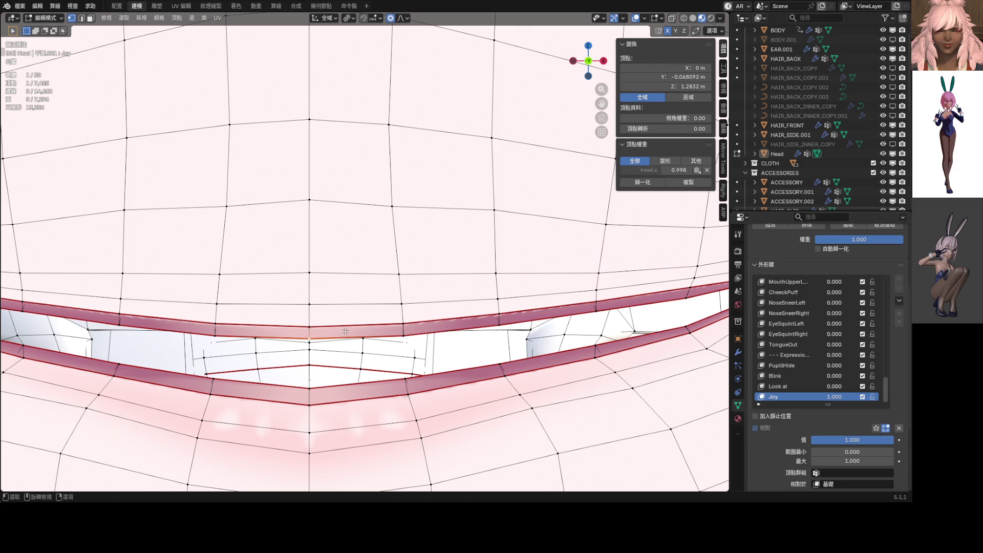
pyautogui.press('z')
pyautogui.scroll(-17, 346, 331)
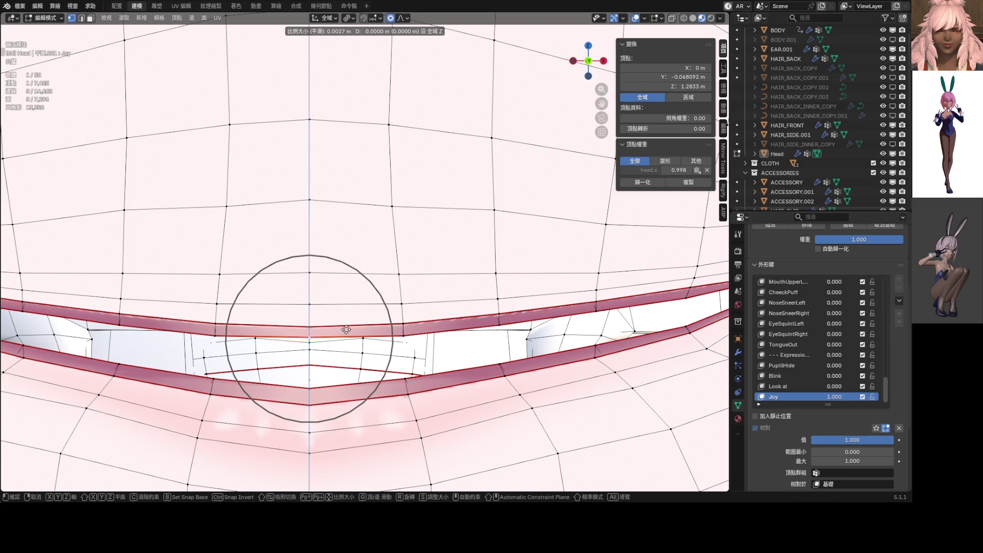
pyautogui.click(346, 330)
pyautogui.press('g')
pyautogui.press('z')
pyautogui.click(318, 323)
# Snap to front view and return the head to Object Mode.
pyautogui.moveTo(318, 324)
pyautogui.mouseDown(button='middle')
pyautogui.moveTo(430, 254)
pyautogui.moveTo(362, 259)
pyautogui.moveTo(388, 267)
pyautogui.moveTo(435, 250)
pyautogui.mouseUp(button='middle')
pyautogui.scroll(-5, 435, 251)
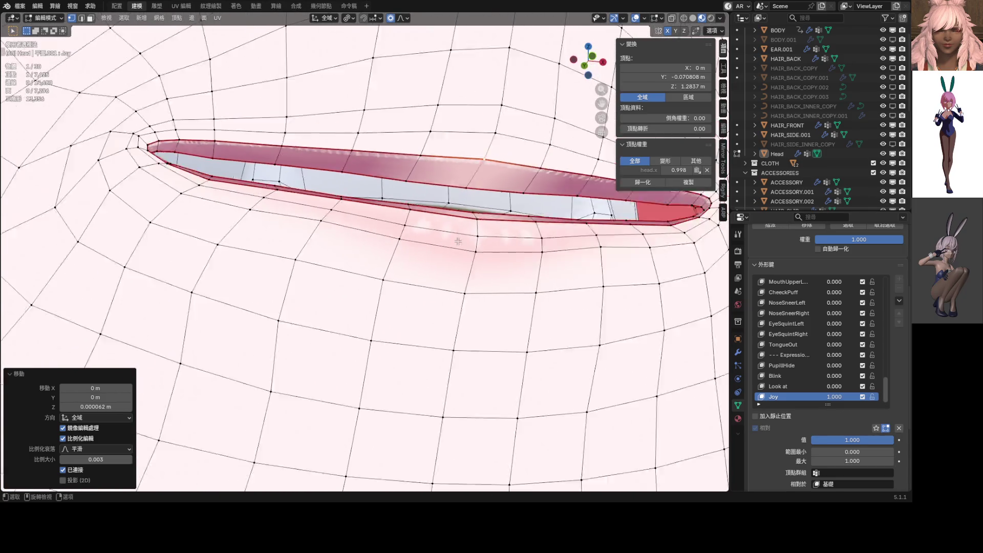
pyautogui.press('KP_1')
pyautogui.press('Tab')
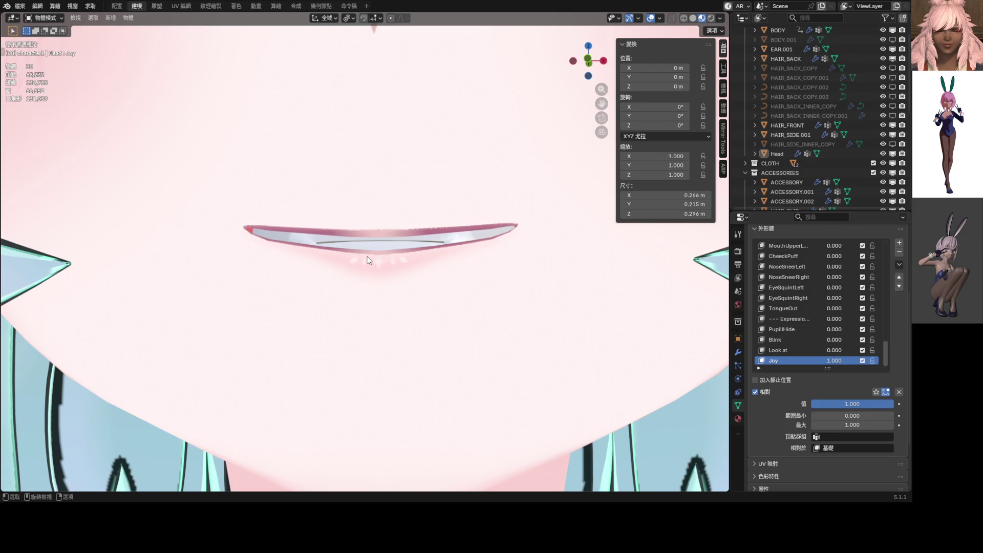
# Check the finished Joy smile in orthographic front view and save the blend file.
pyautogui.press('KP_1')
pyautogui.scroll(-8, 542, 249)
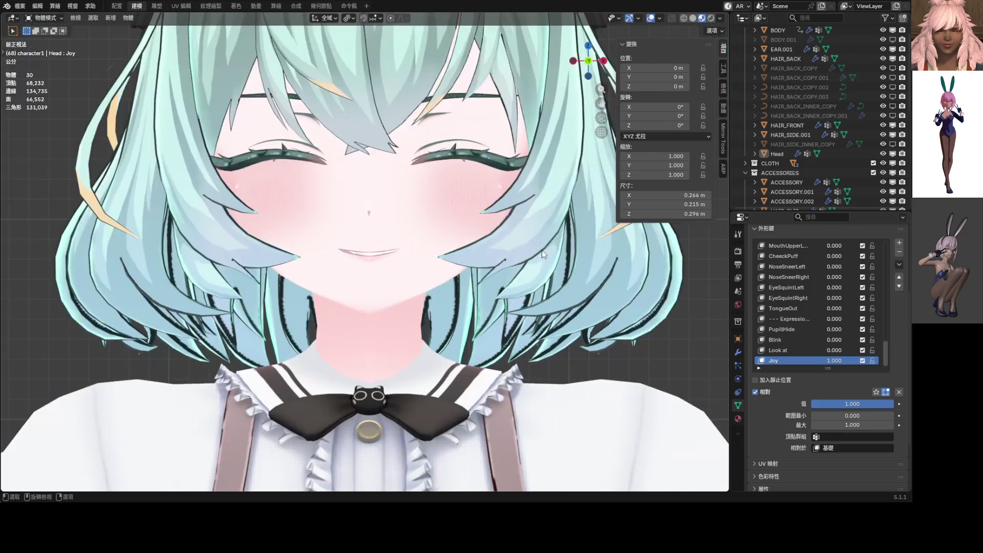
pyautogui.press('ctrl')
pyautogui.hotkey('ctrl', 's')
pyautogui.scroll(-5, 703, 323)
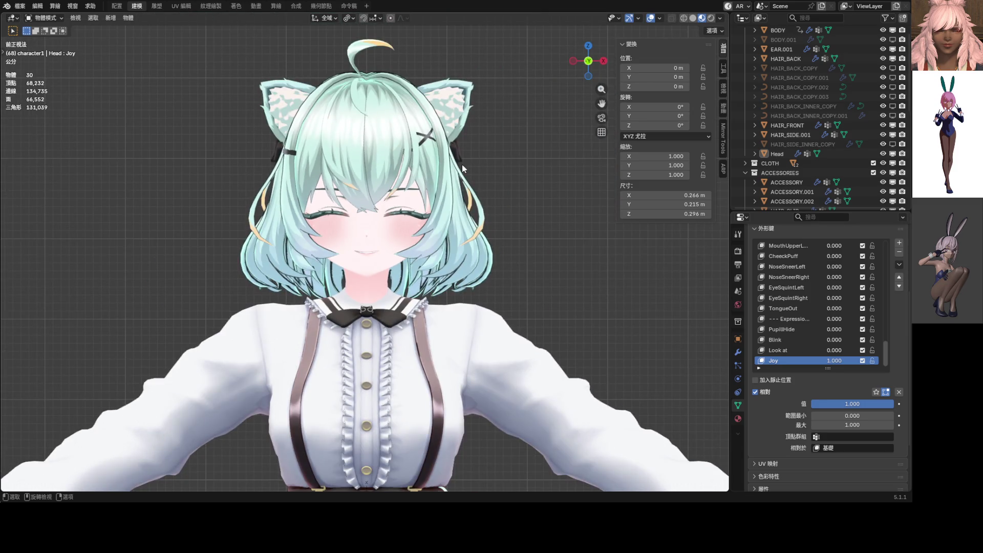